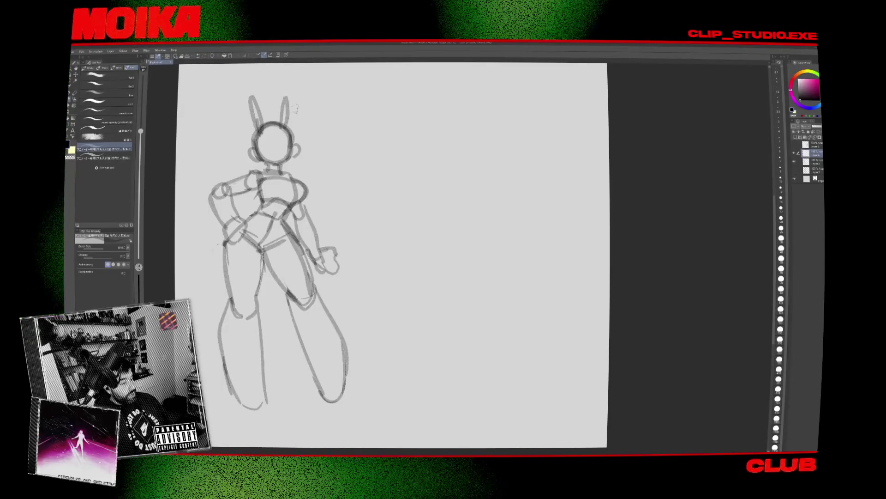
Switch to the freehand Lasso selection sub tool
key(m)
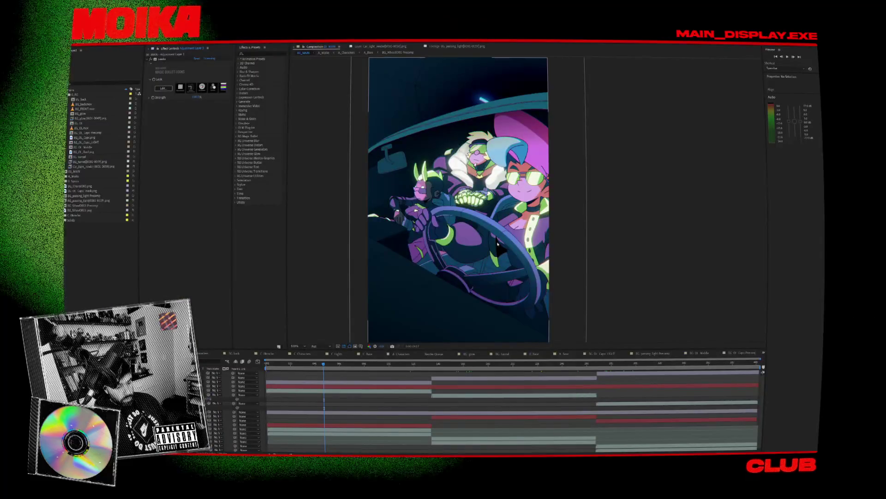
Preview the car scene from its first frame, then zoom the viewer out to 25%
key(space)
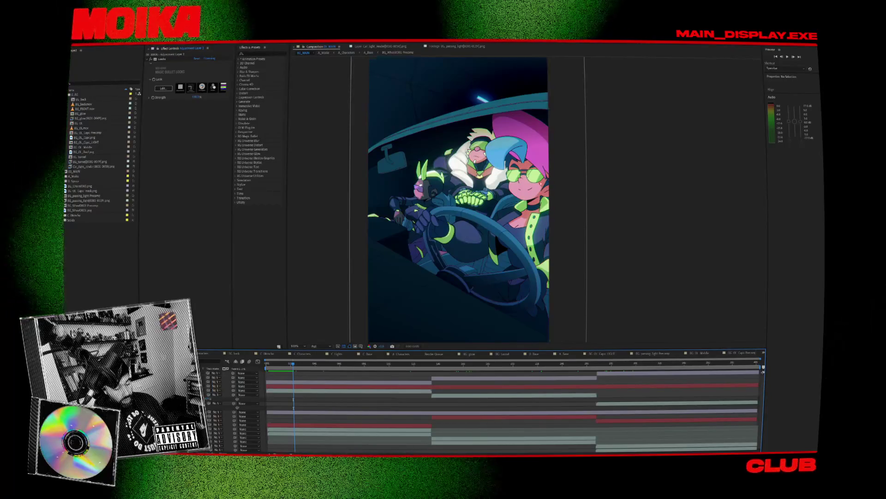
click(269, 365)
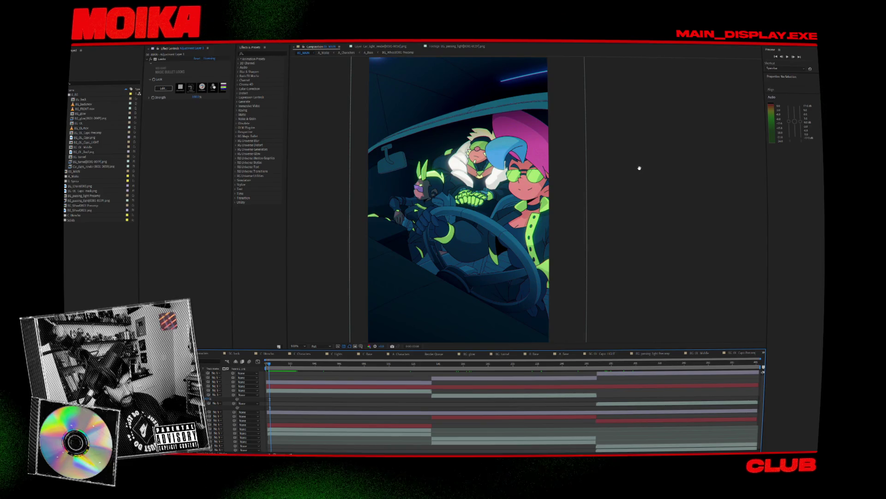
key(space)
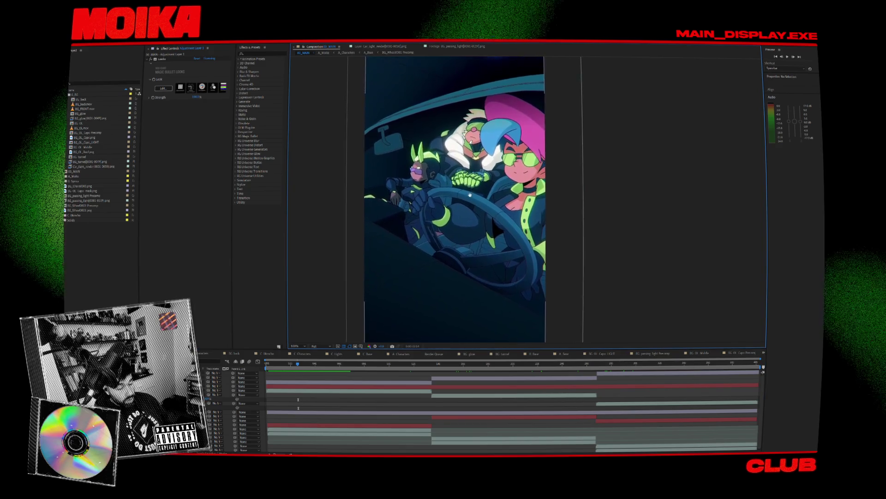
key(comma)
key(period)
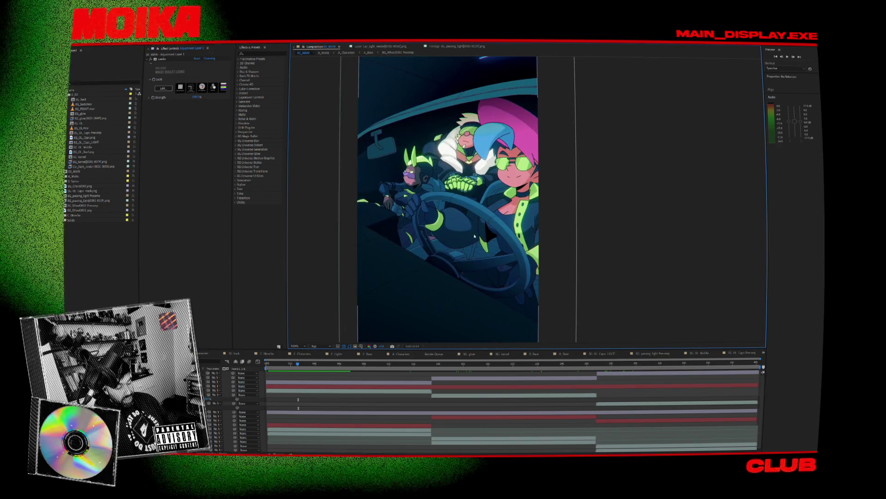
key(comma)
key(comma)
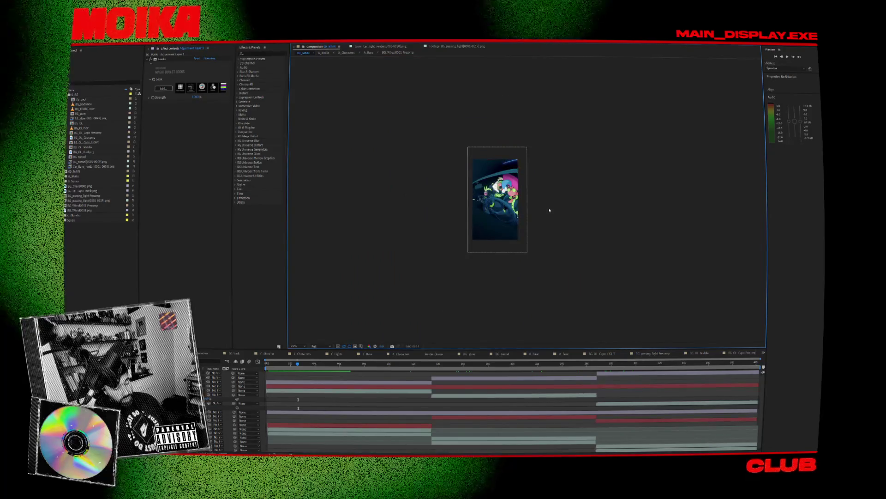
Inspect the enlarged artwork and stop playback on the red-lit shot
scroll(537, 199, up, 2)
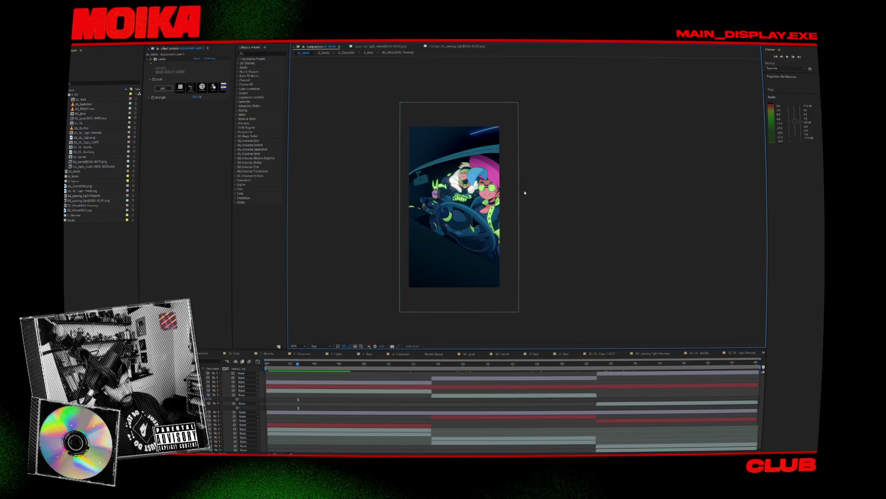
scroll(522, 192, up, 2)
drag(523, 192, 596, 190)
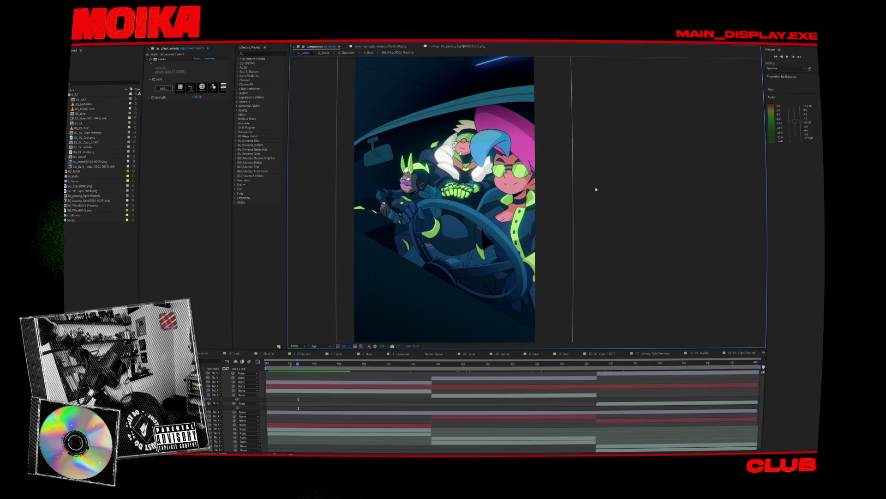
scroll(595, 190, down, 2)
scroll(543, 209, up, 2)
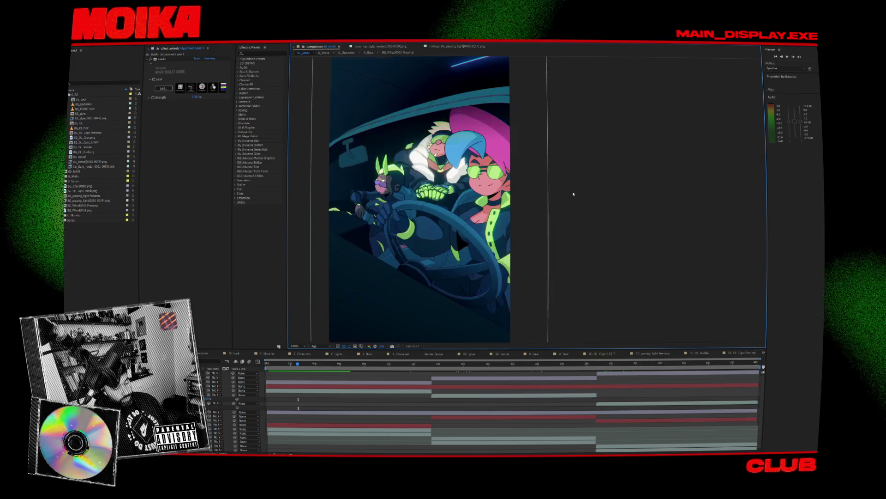
scroll(493, 220, down, 2)
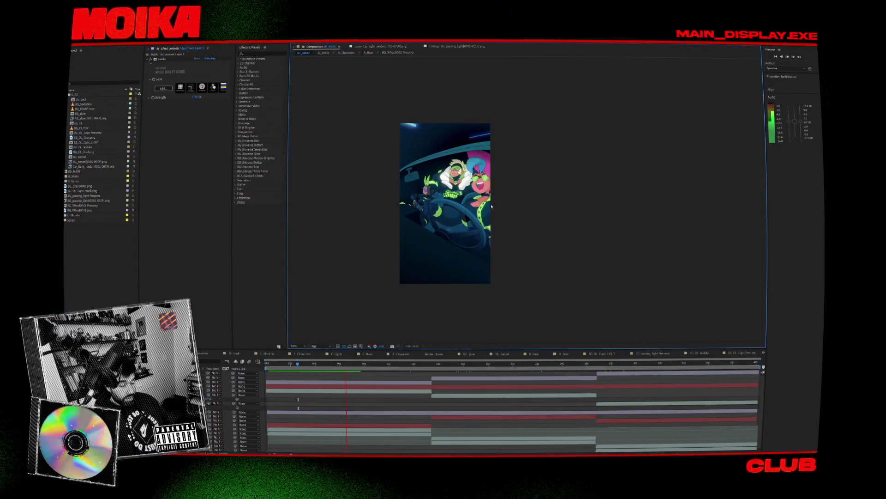
scroll(492, 206, up, 2)
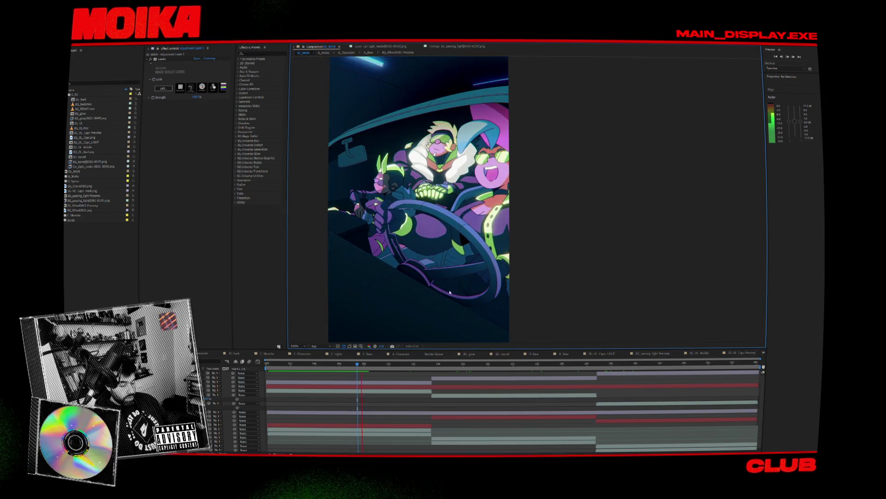
click(431, 368)
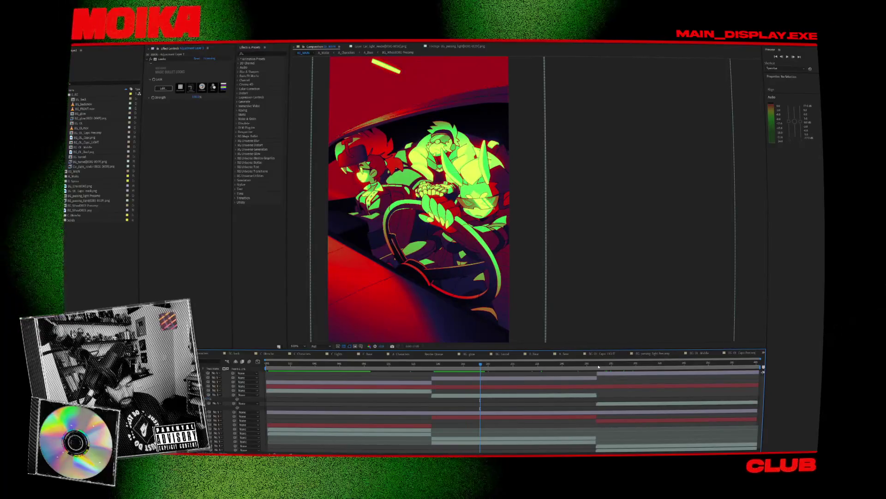
key(space)
Select the BG_tunnel layer and open the C_Moncho precomp with the driver
drag(544, 283, 572, 284)
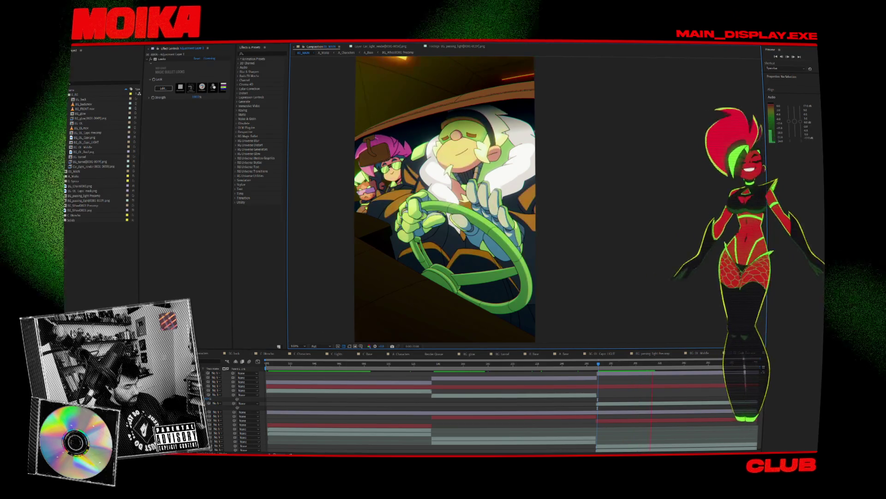
click(346, 433)
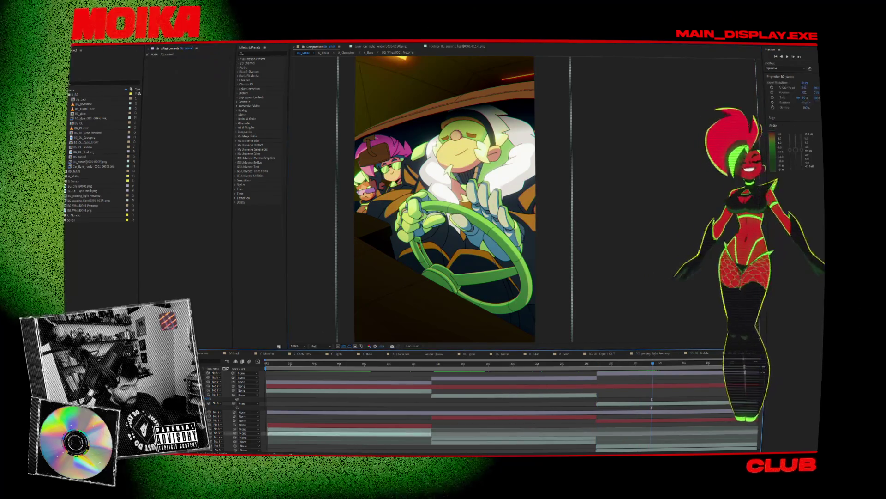
double_click(390, 333)
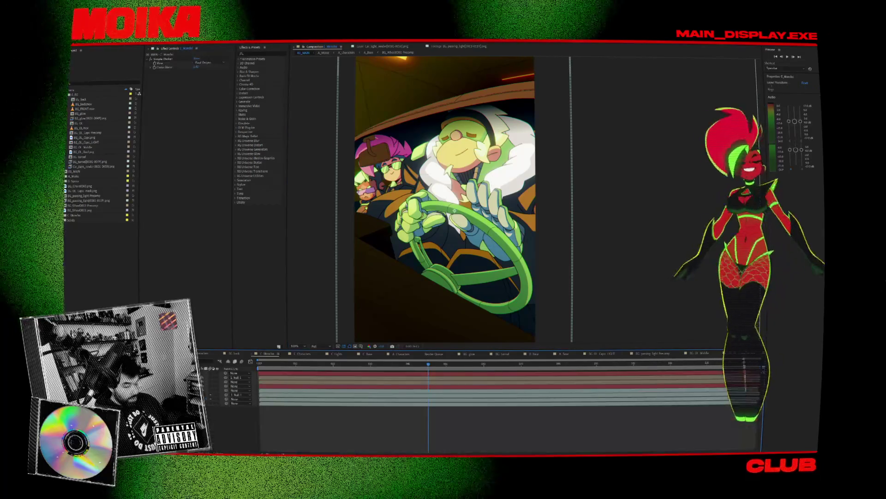
Rewind C_Moncho to its first frame and play the driver's head and hand motion
scroll(521, 199, up, 2)
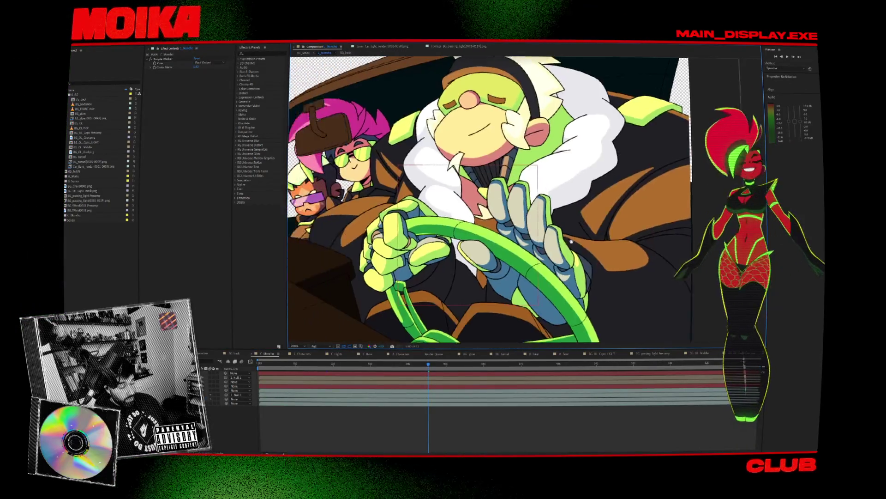
scroll(521, 199, down, 2)
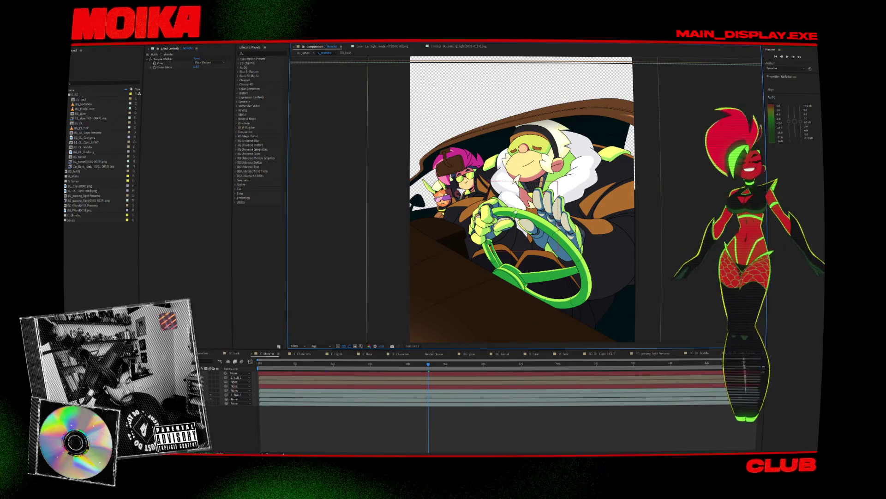
scroll(427, 321, up, 2)
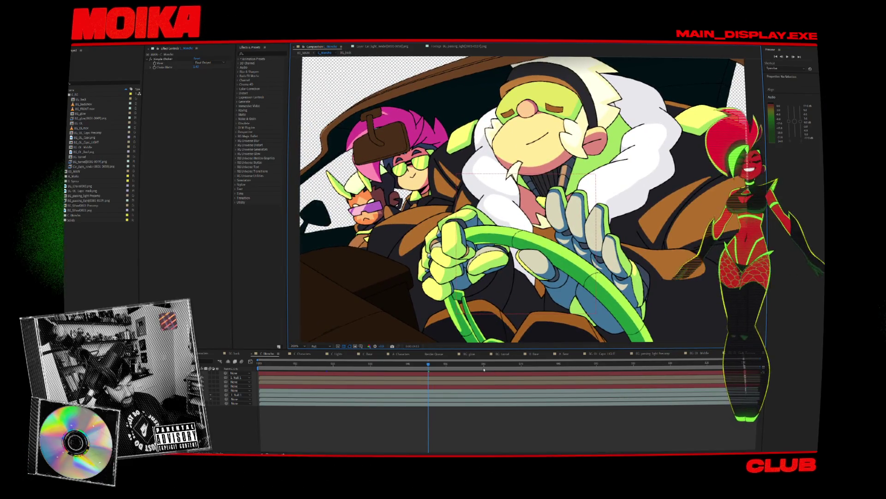
drag(484, 369, 401, 365)
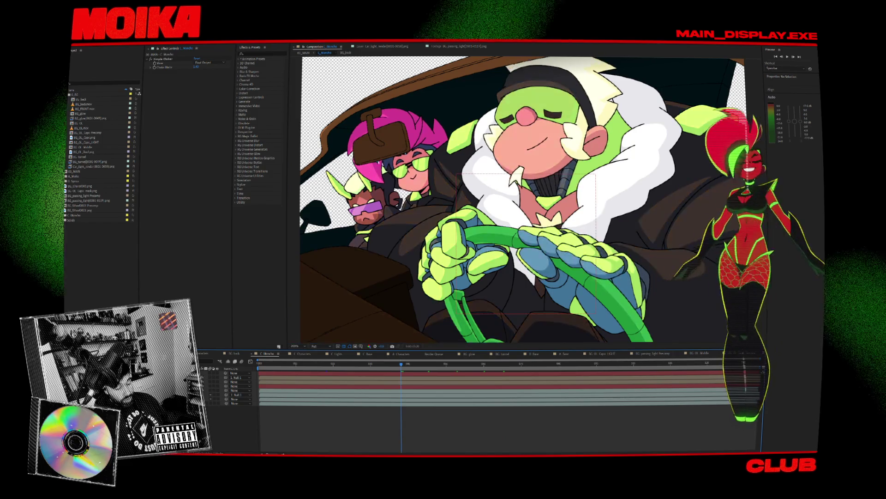
drag(472, 188, 467, 196)
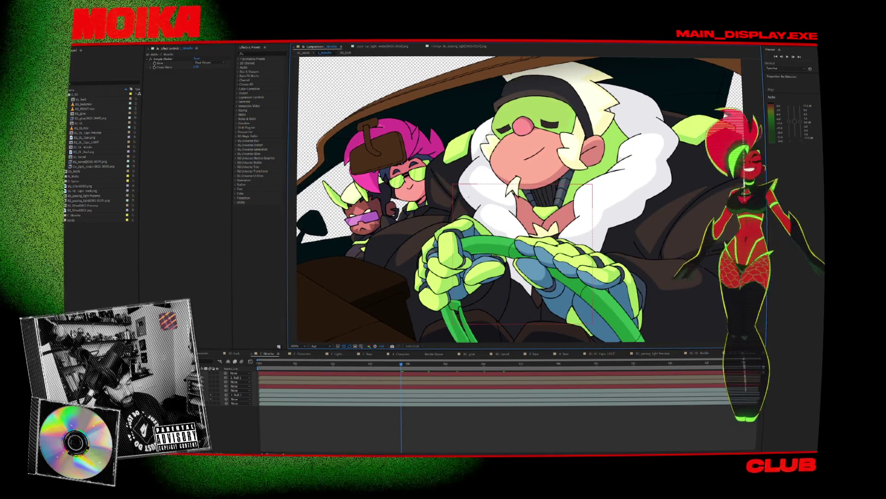
click(274, 364)
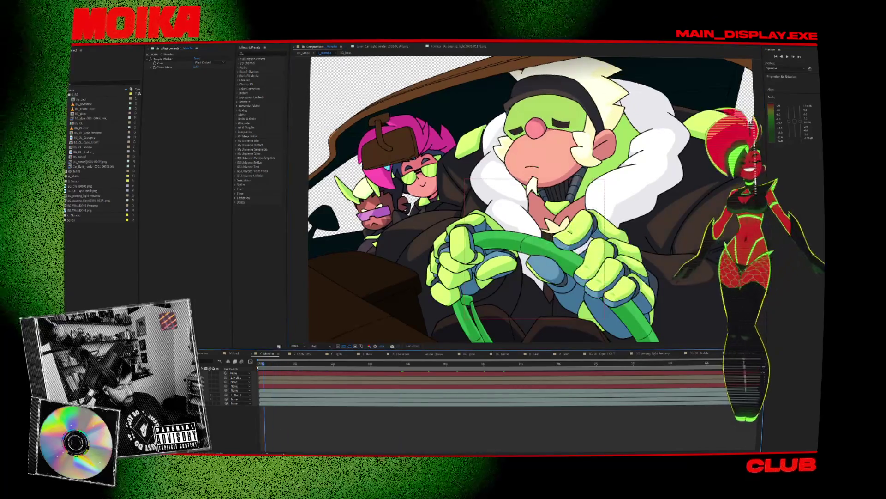
click(258, 365)
key(space)
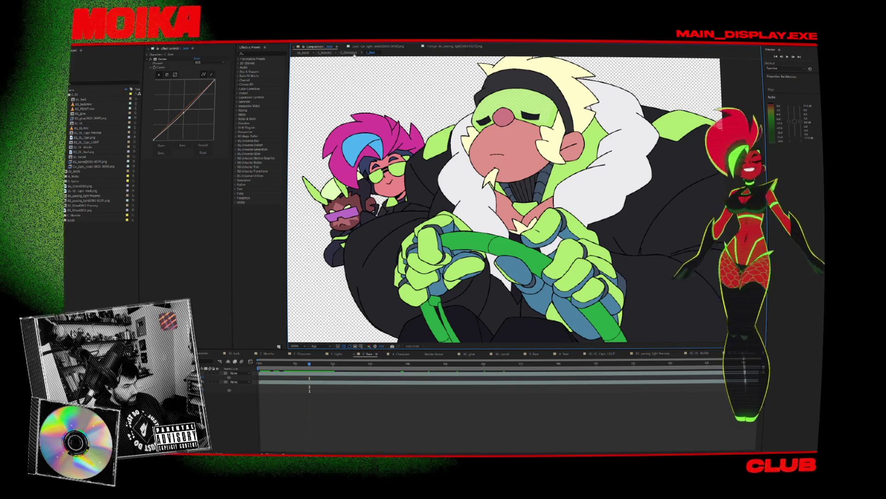
Play the character comp, then inspect earlier hand poses, ending on the hand-on-wheel frame
key(space)
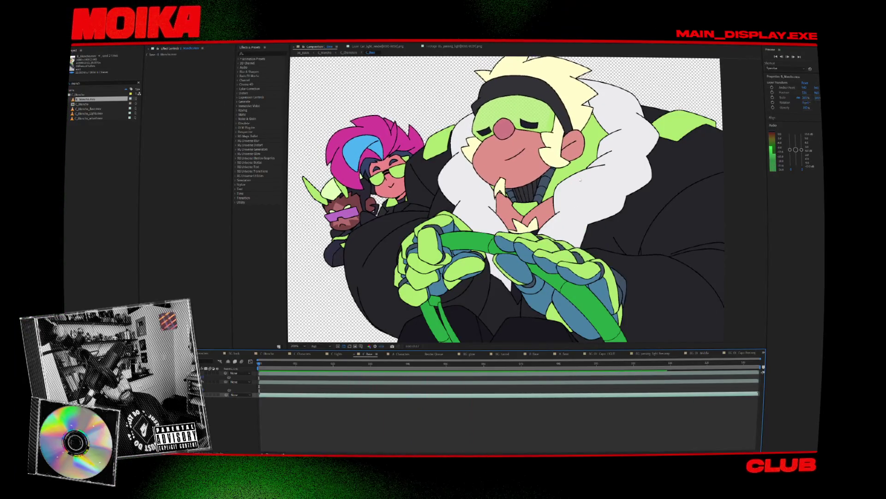
click(528, 363)
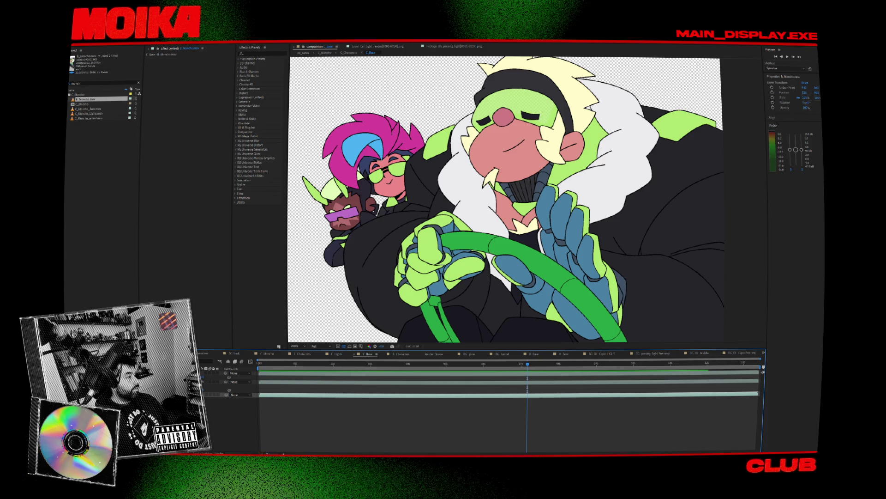
key(super)
key(alt+Tab)
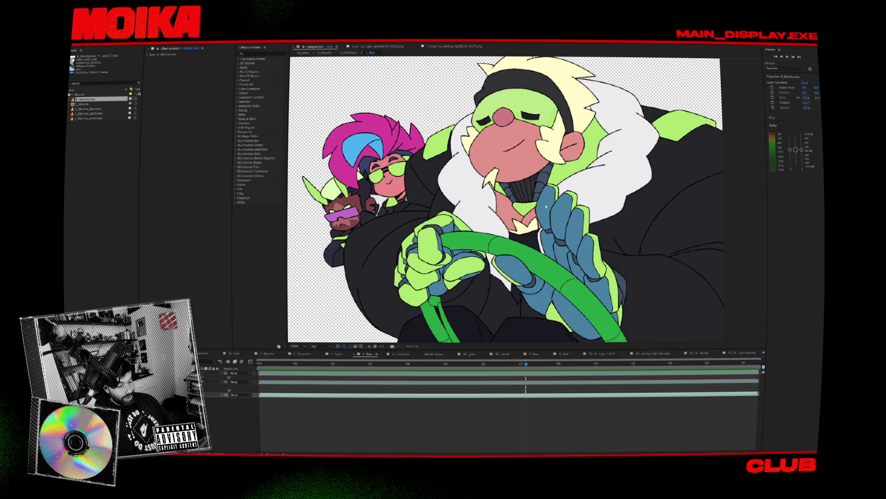
click(500, 364)
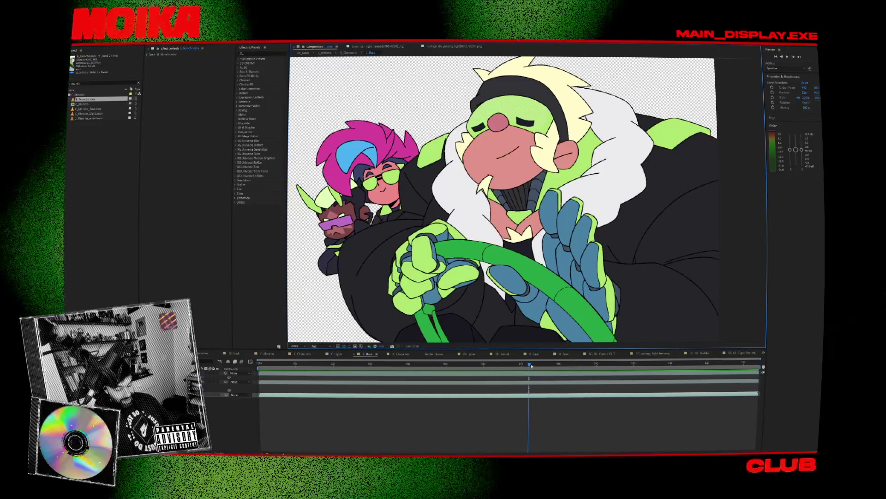
click(513, 364)
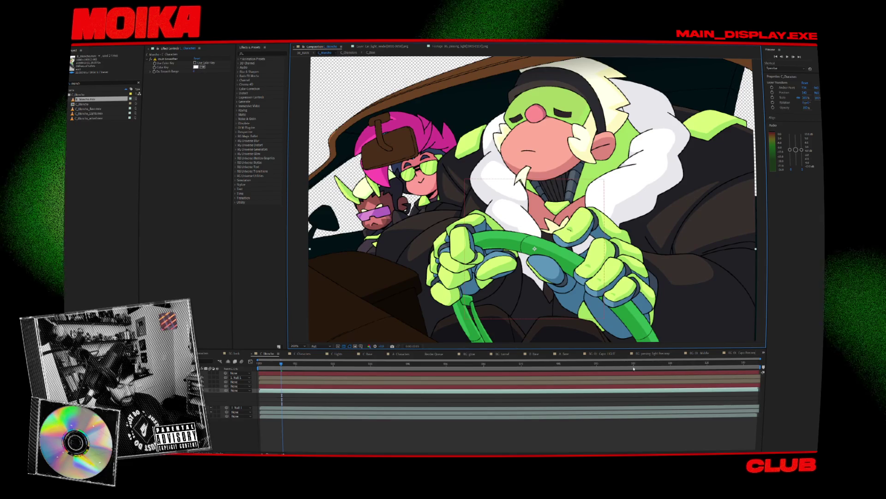
Scrub through the late frames of the car scene to compare nearby poses
click(646, 363)
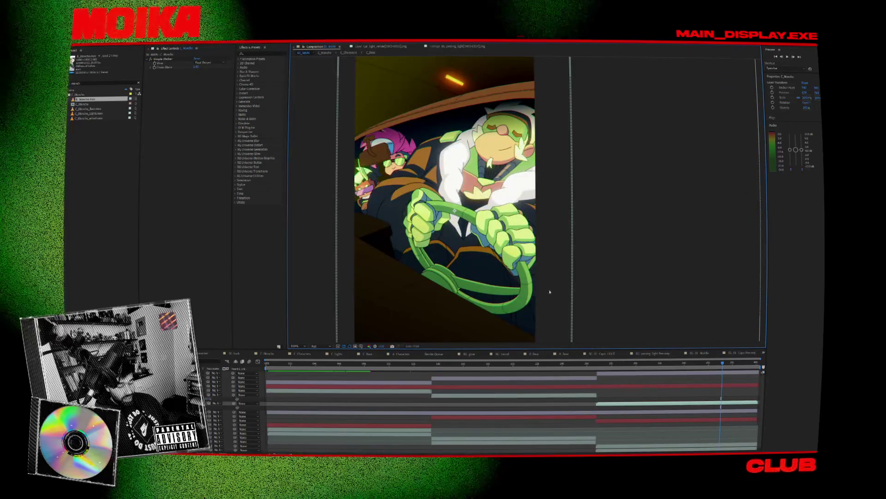
click(723, 400)
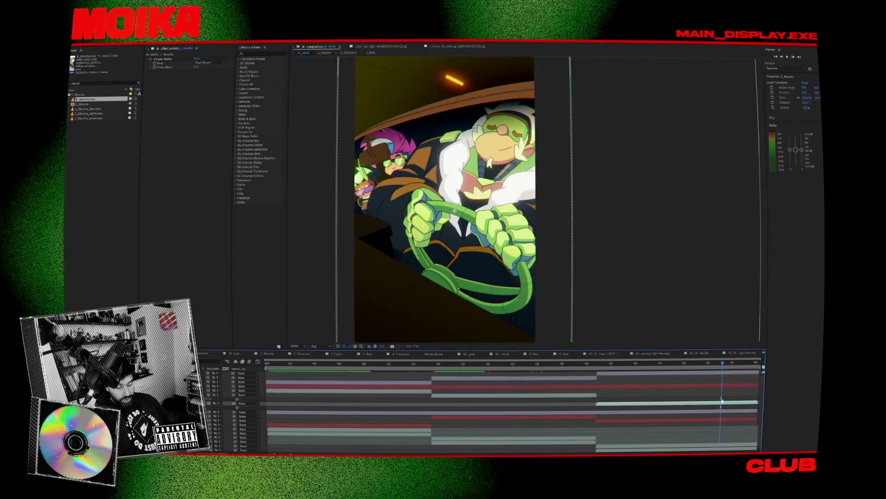
click(737, 363)
drag(744, 363, 743, 364)
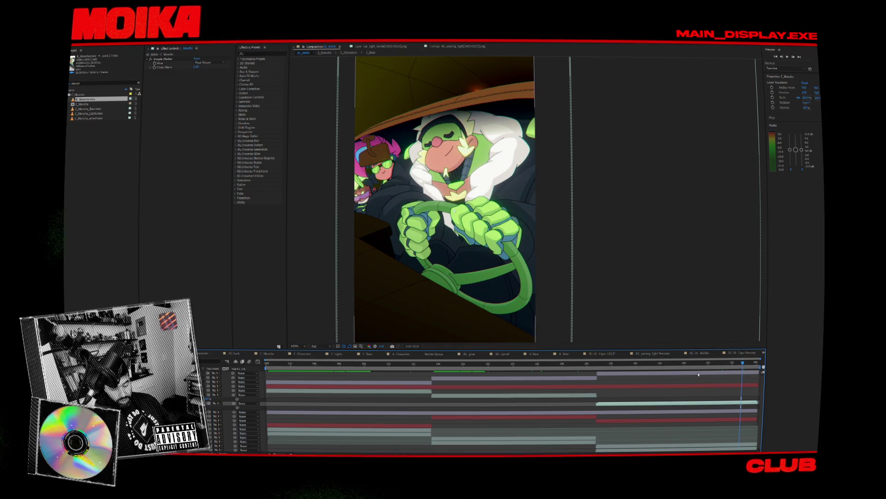
drag(701, 365, 700, 364)
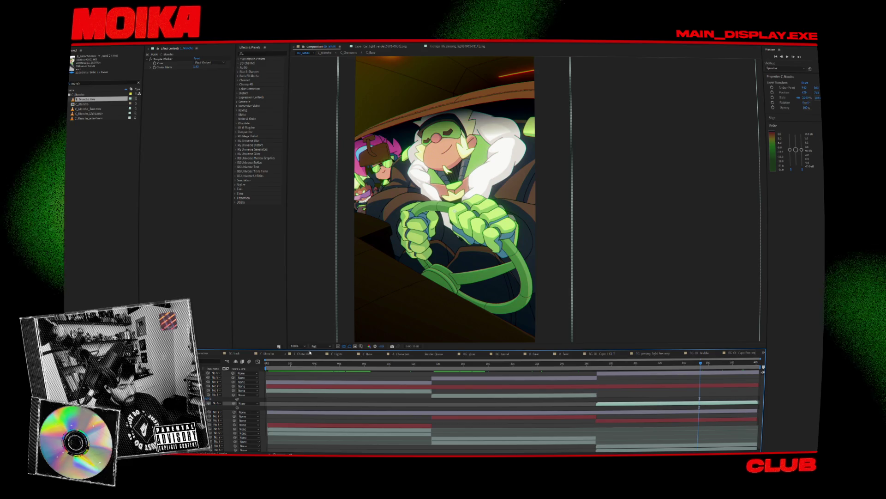
click(323, 345)
Preview at Quarter resolution, restore Full resolution, and jump back to an earlier moment
click(323, 345)
click(318, 378)
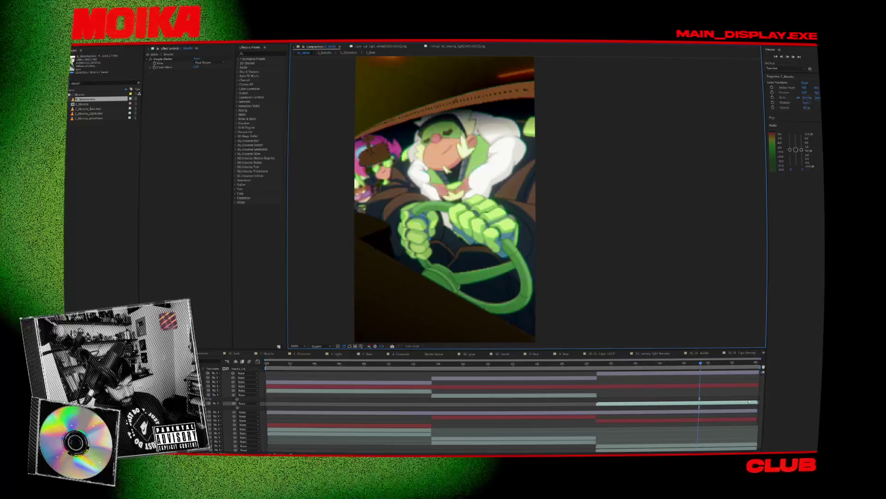
key(space)
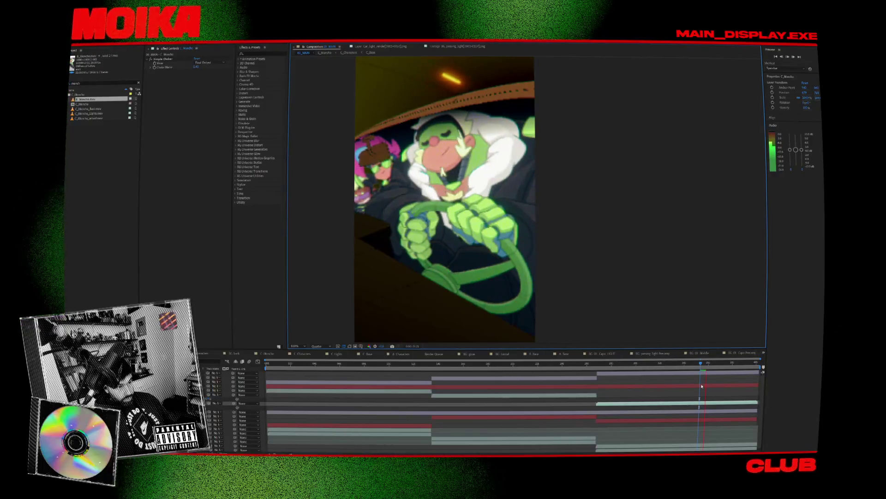
click(325, 346)
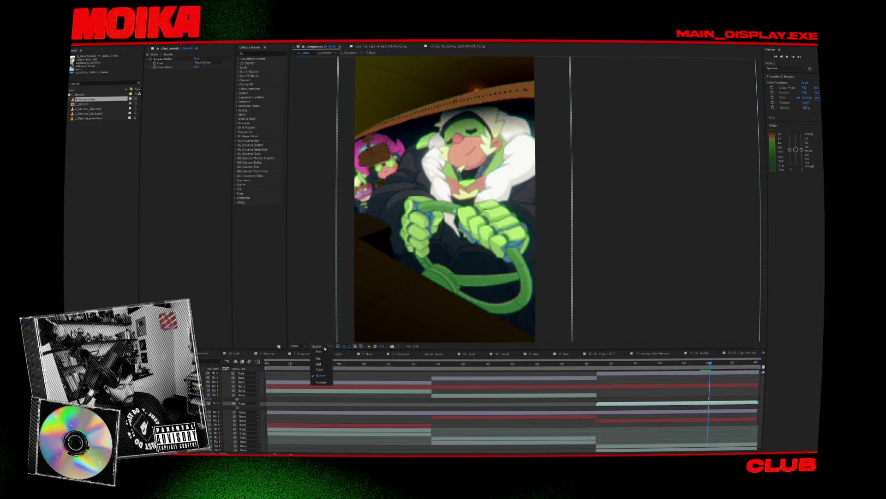
click(325, 352)
click(428, 363)
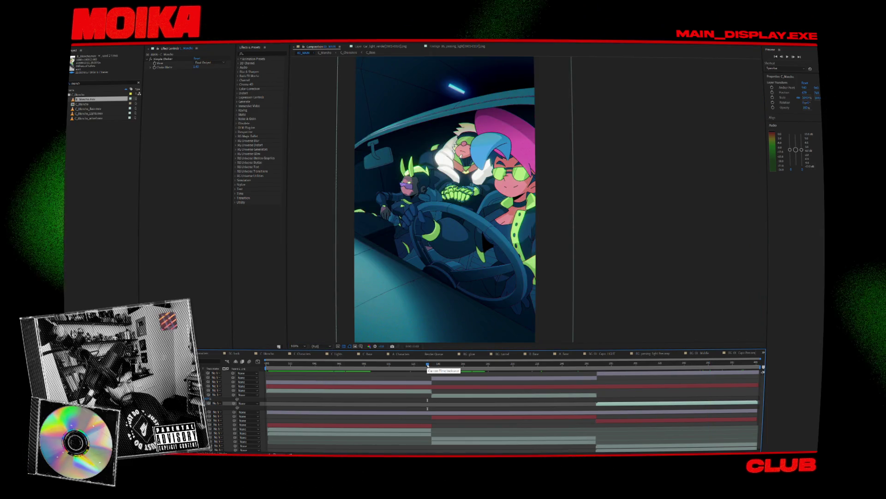
Play the preview and scrub back to the blue car-interior frame
drag(428, 364, 424, 364)
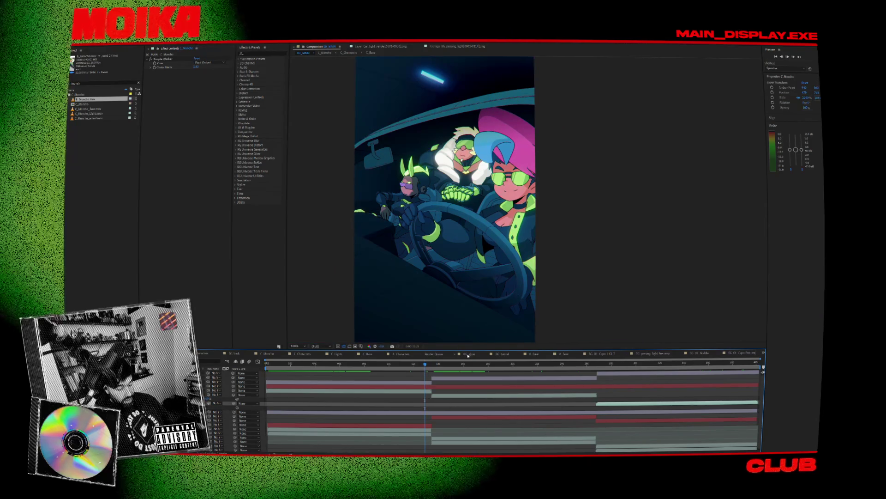
key(space)
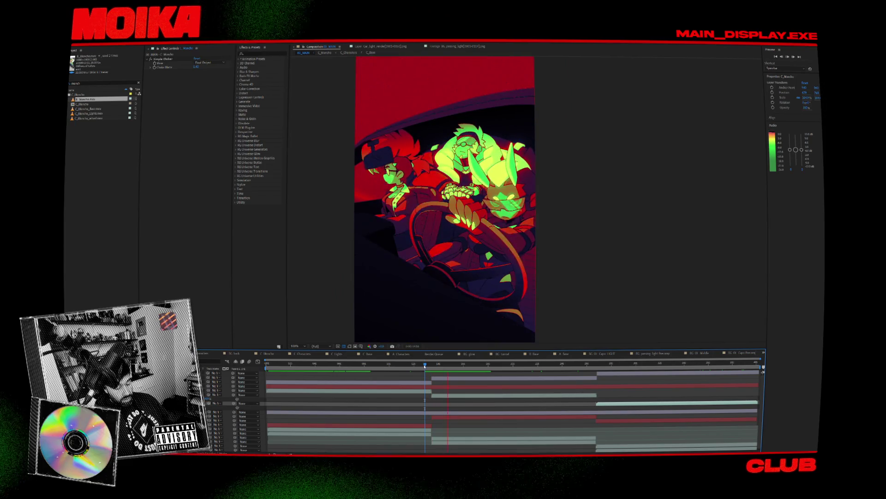
drag(424, 365, 414, 365)
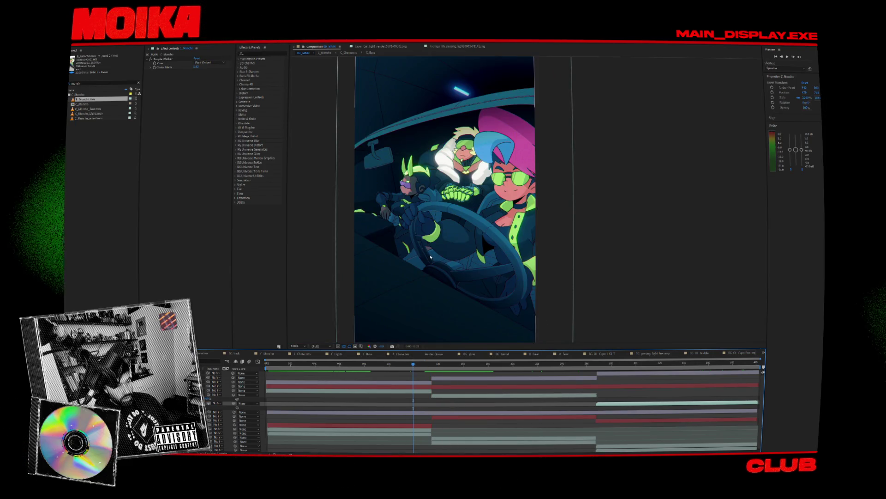
scroll(452, 240, up, 2)
scroll(479, 225, down, 2)
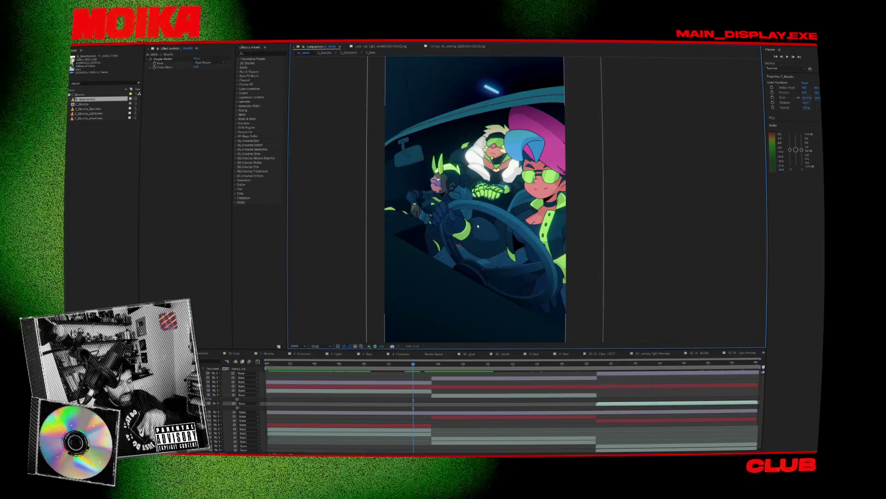
Play and stop the preview, then close the project, saving its changes
key(space)
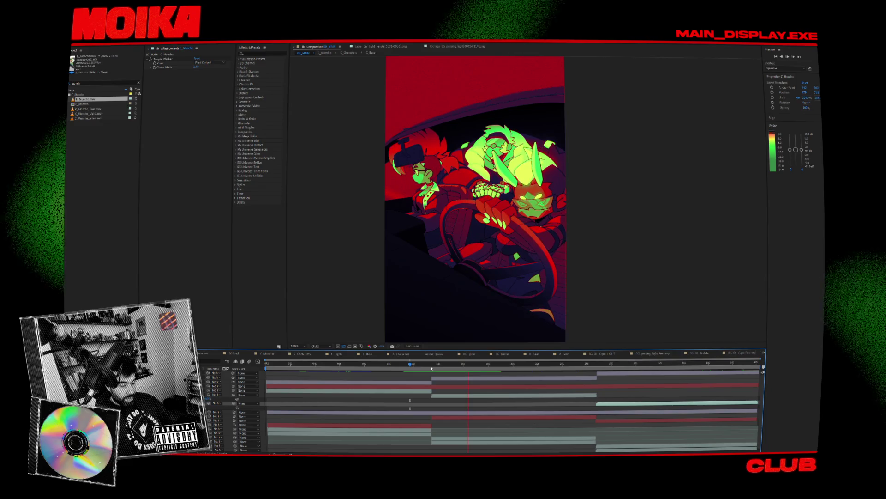
key(space)
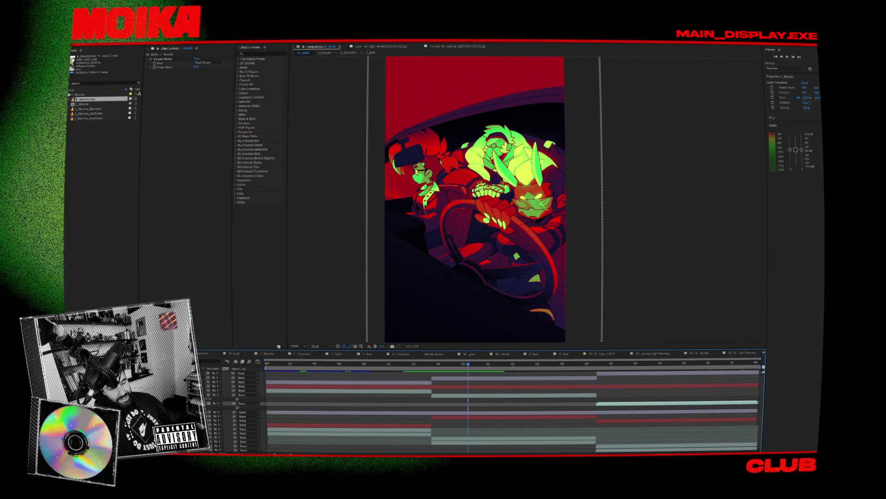
key(ctrl+q)
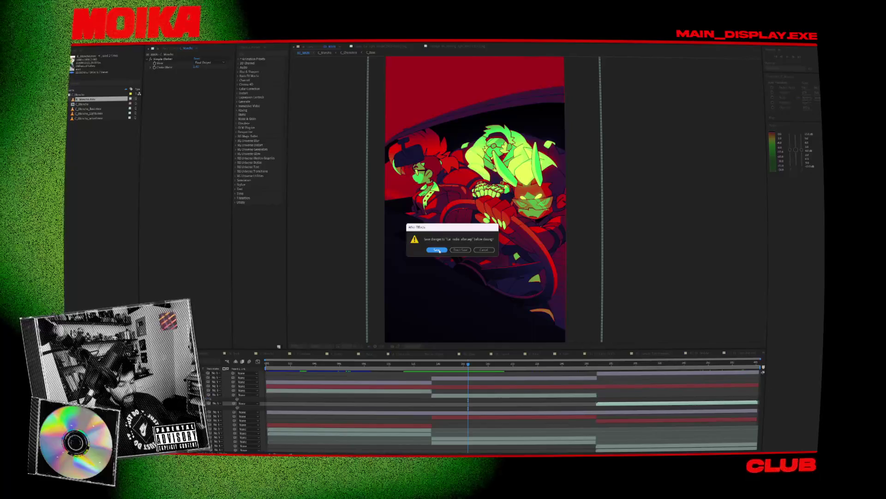
click(439, 250)
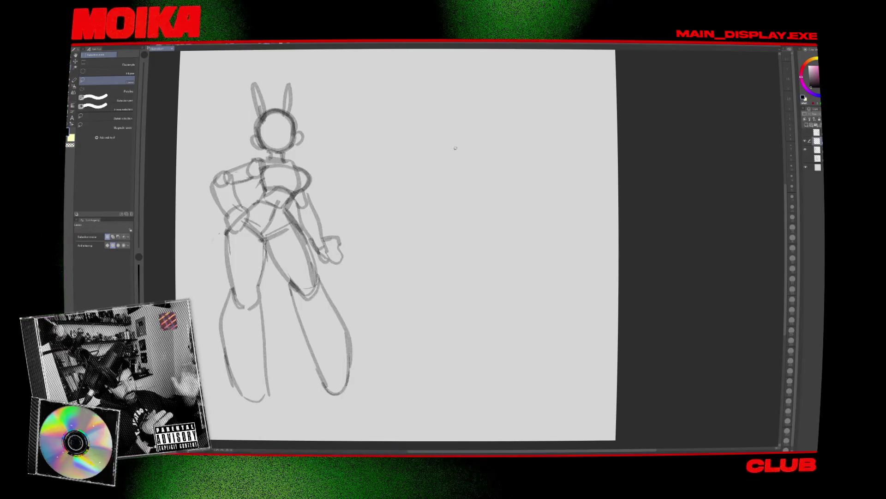
Switch to the pencil on the upper layer and reduce the brush size
mouse_move(429, 155)
mouse_down()
mouse_move(418, 170)
mouse_move(419, 192)
mouse_up()
key(p)
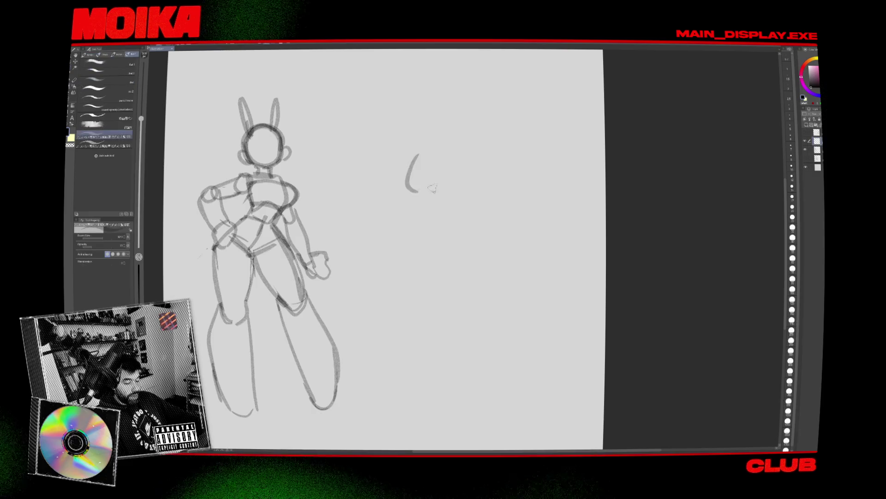
click(809, 150)
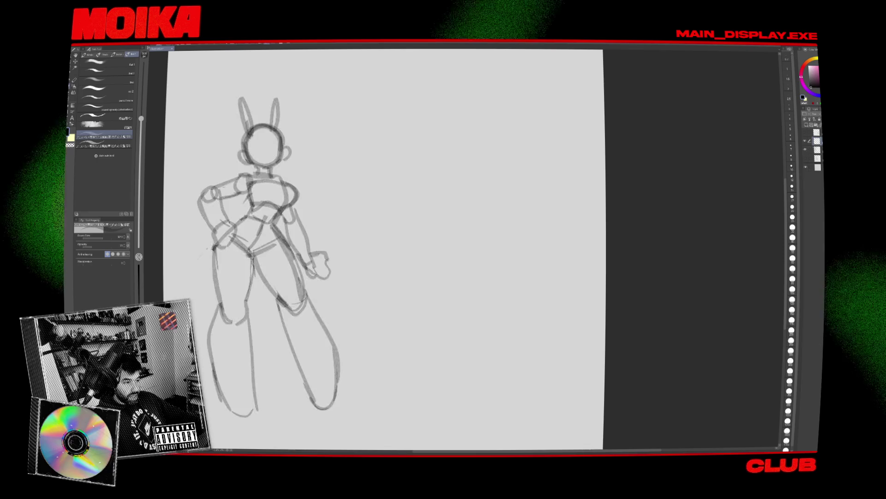
click(815, 141)
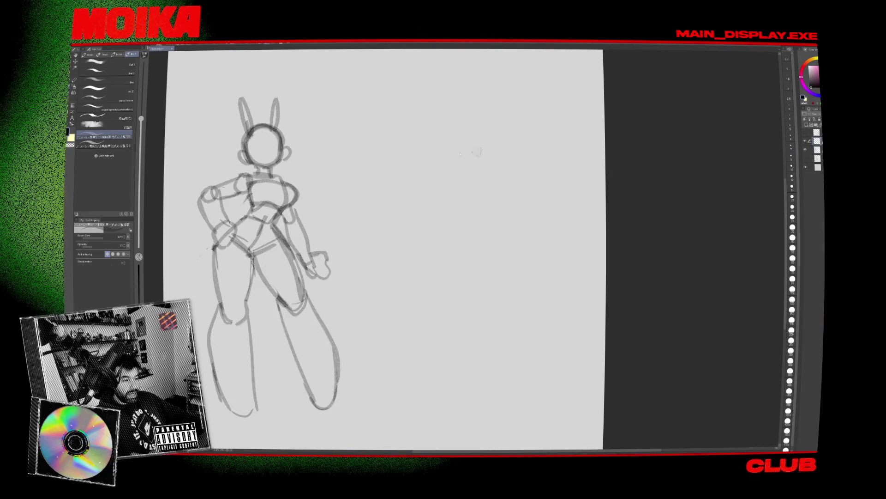
drag(390, 114, 381, 120)
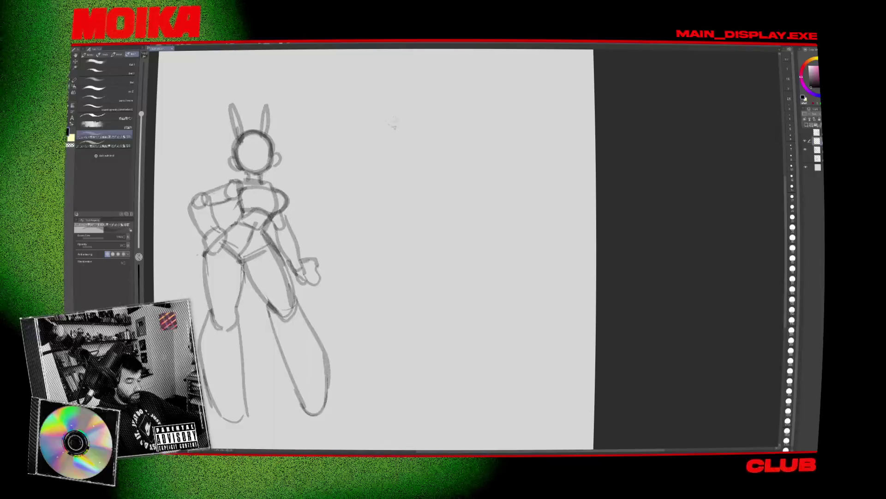
key(bracketleft)
Draw a small head circle with a snout to the right of the first figure
mouse_move(418, 107)
mouse_down()
mouse_move(400, 154)
mouse_move(437, 153)
mouse_up()
key(ctrl+z)
drag(452, 107, 451, 148)
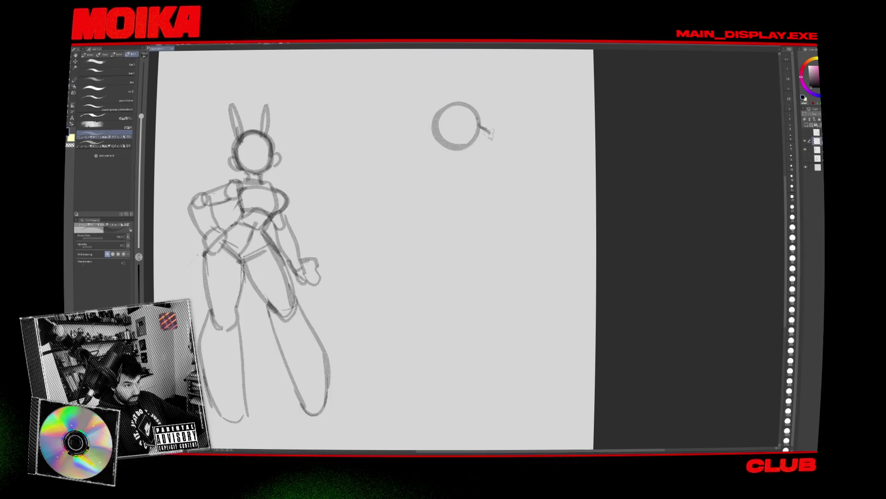
mouse_move(475, 156)
mouse_down()
mouse_move(459, 155)
mouse_move(480, 159)
mouse_up()
key(ctrl+z)
Add two rabbit ears, a torso curve and a bulging chest below the head
mouse_move(473, 110)
mouse_down()
mouse_move(491, 78)
mouse_move(494, 86)
mouse_up()
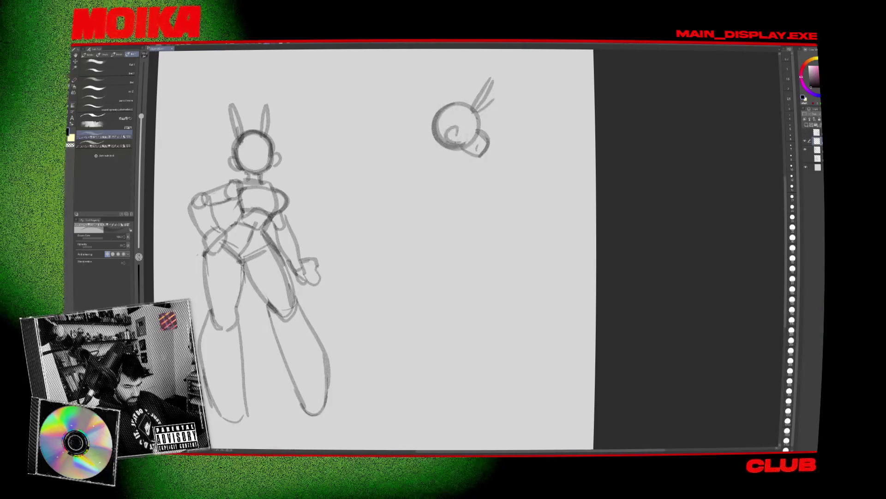
mouse_move(462, 168)
mouse_down()
mouse_move(467, 187)
mouse_move(454, 204)
mouse_move(462, 162)
mouse_move(422, 193)
mouse_move(429, 186)
mouse_up()
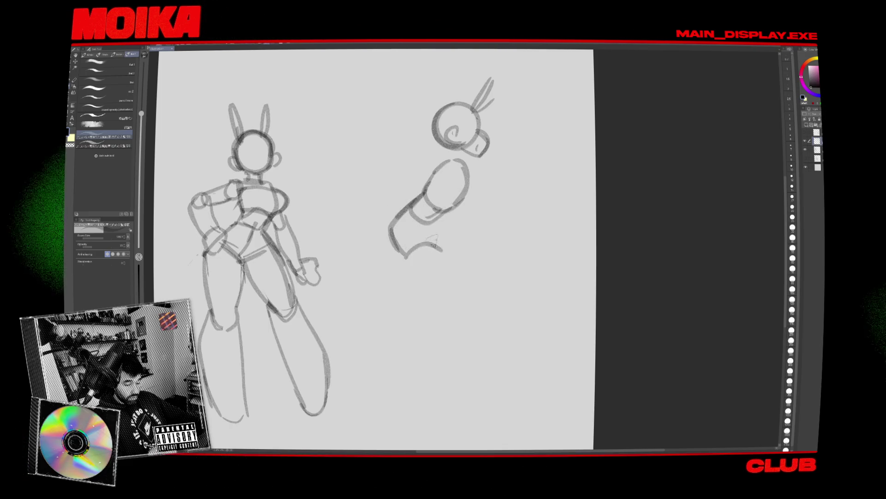
key(ctrl+z)
key(h)
key(h)
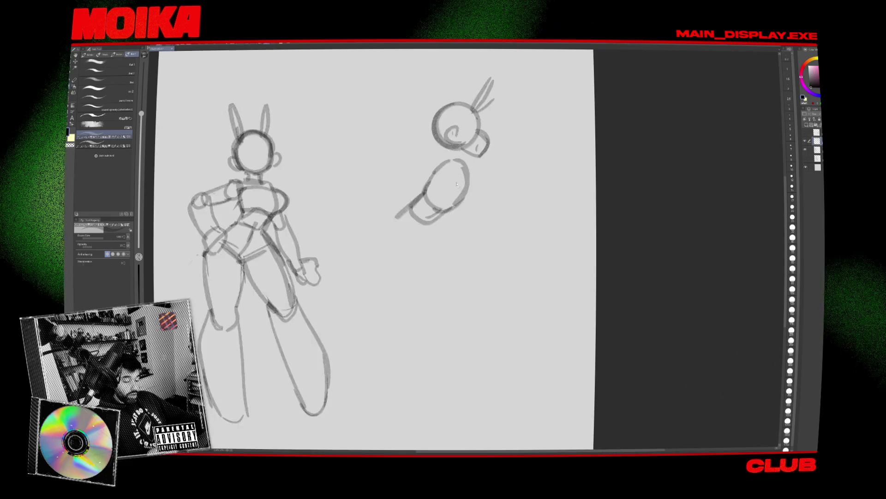
key(ctrl+z)
drag(463, 169, 460, 210)
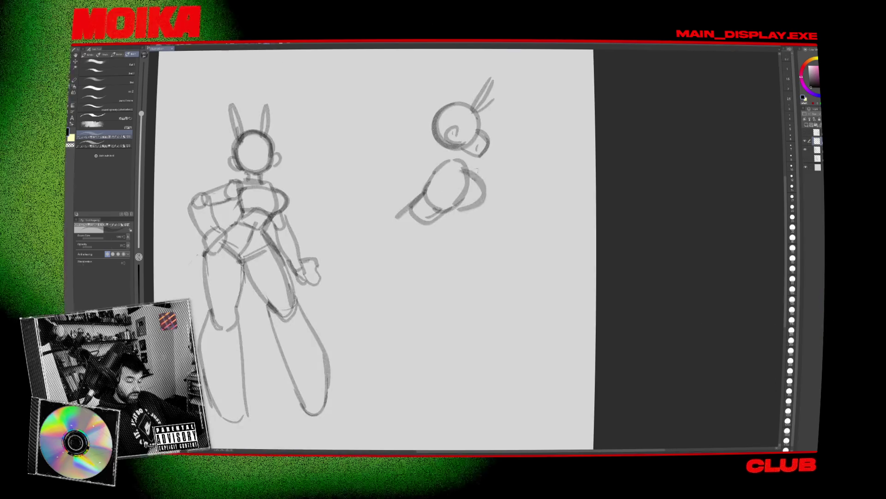
Lasso-select the new figure's body and start transforming it
key(m)
mouse_move(490, 212)
mouse_down()
mouse_move(406, 171)
mouse_move(500, 196)
mouse_up()
click(441, 257)
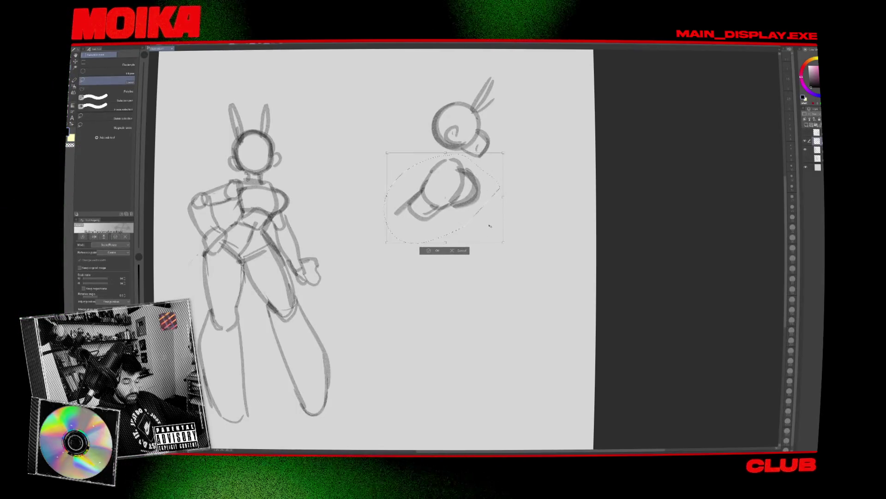
Commit the body transform, then reselect and transform the body once more
key(Return)
key(ctrl+d)
key(b)
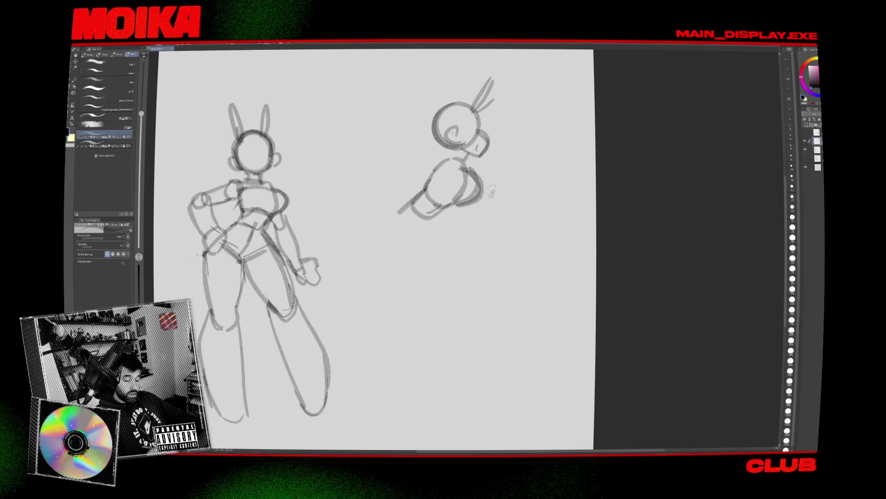
key(m)
drag(449, 245, 452, 154)
key(ctrl+t)
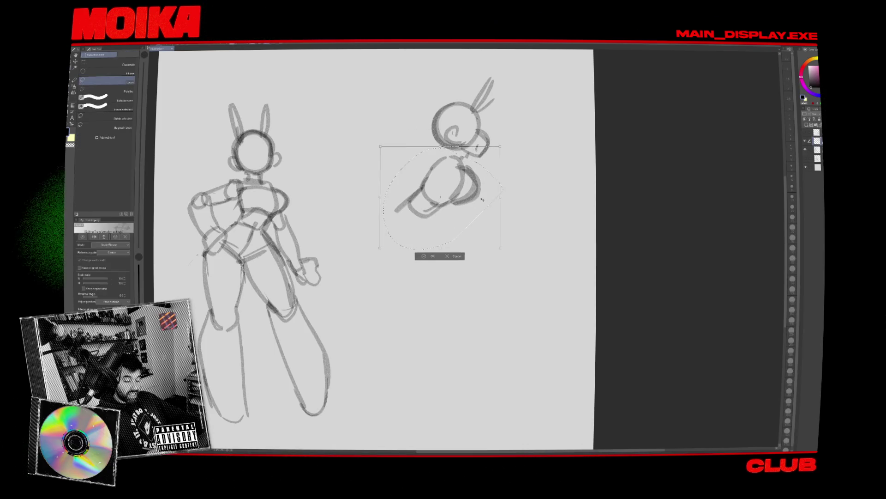
key(Return)
key(ctrl+d)
key(b)
key(b)
Draw the lunging figure's reaching arm and begin its leg outline
drag(445, 159, 386, 244)
key(h)
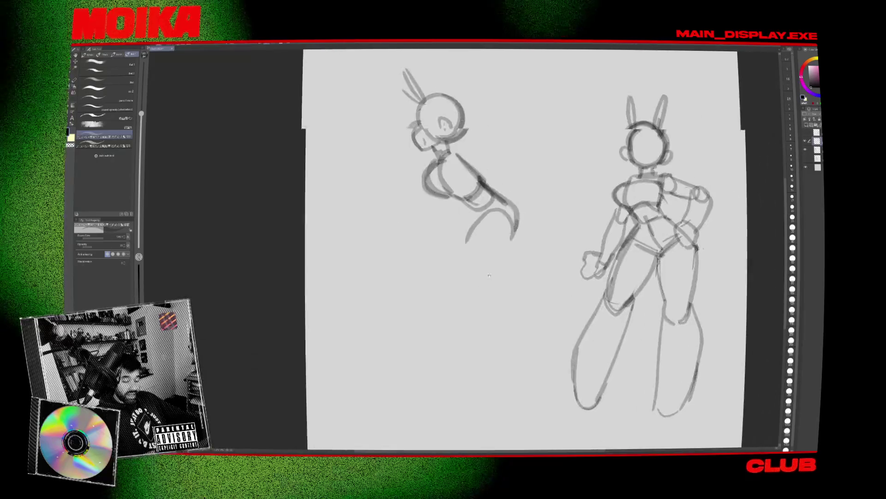
key(h)
drag(480, 217, 485, 271)
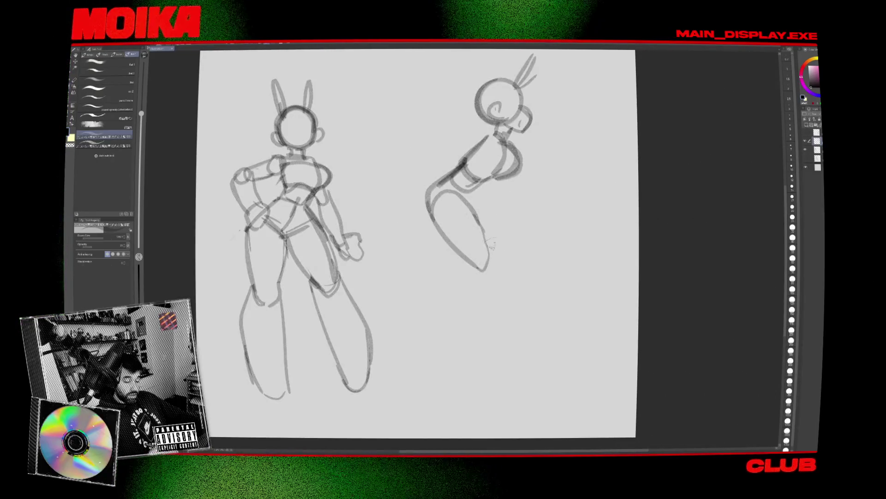
drag(490, 237, 500, 257)
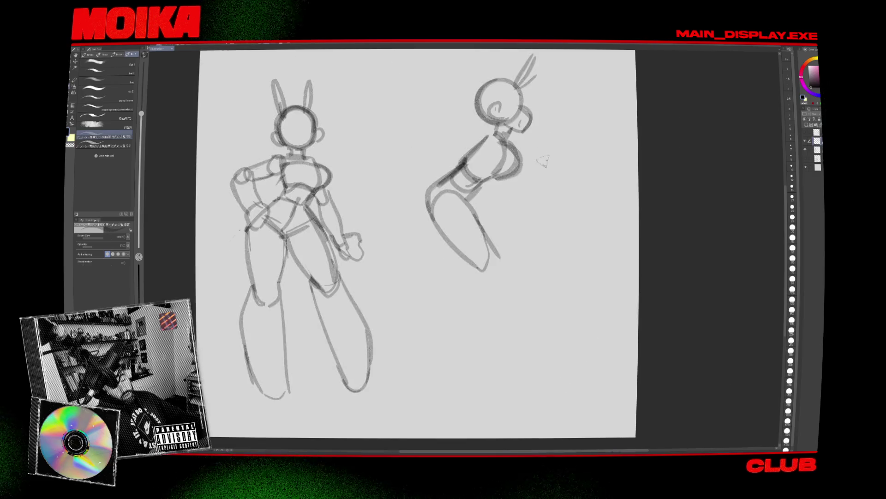
Lasso and reposition the right figure, checking the pose in mirrored view
key(m)
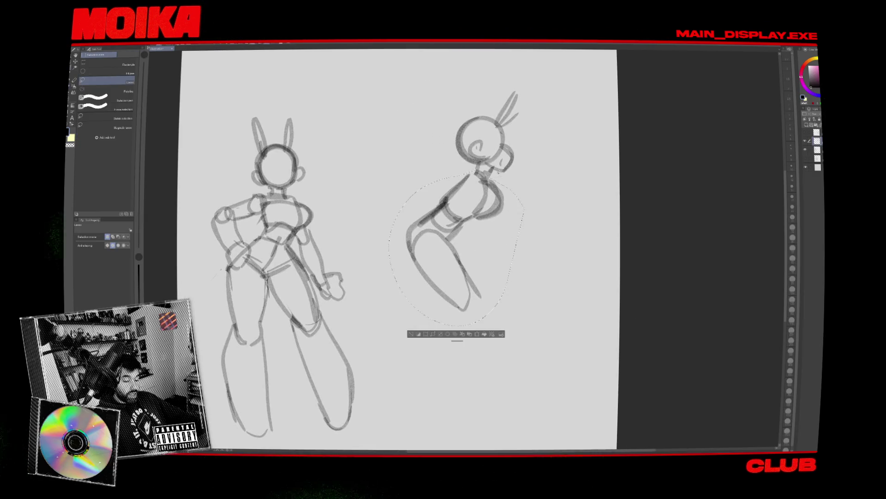
key(ctrl+t)
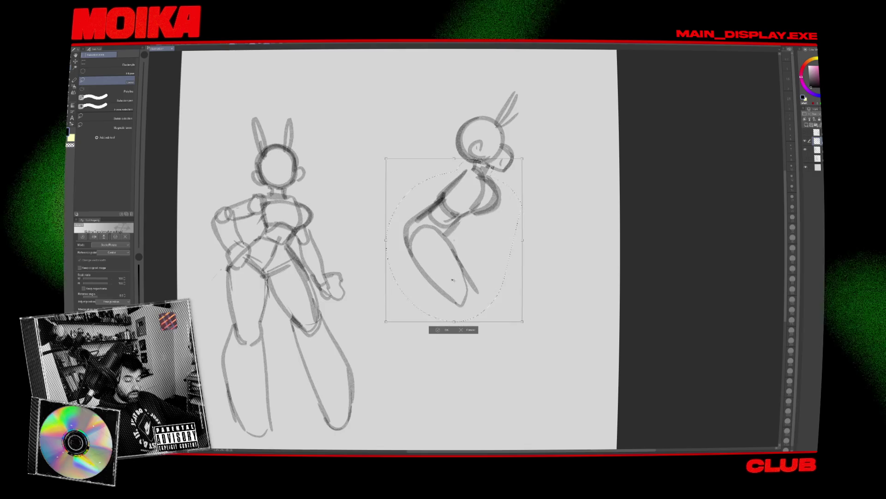
key(Return)
key(ctrl+d)
drag(448, 322, 427, 316)
key(p)
key(h)
mouse_move(493, 281)
mouse_down()
mouse_move(444, 281)
mouse_move(383, 355)
mouse_move(335, 312)
mouse_up()
key(h)
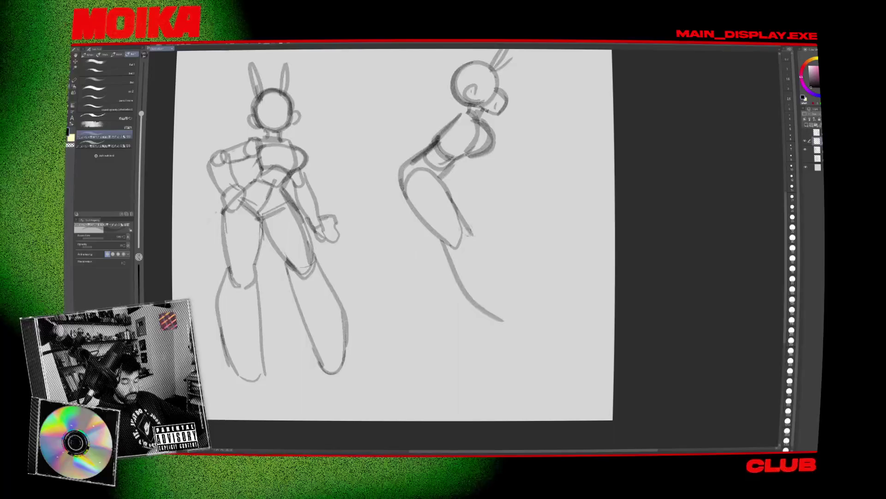
Draw the long diagonal back leg with two contour lines and a short foot
drag(464, 230, 519, 294)
drag(351, 324, 351, 331)
drag(481, 256, 536, 310)
mouse_move(543, 319)
mouse_down()
mouse_move(525, 331)
mouse_move(544, 329)
mouse_up()
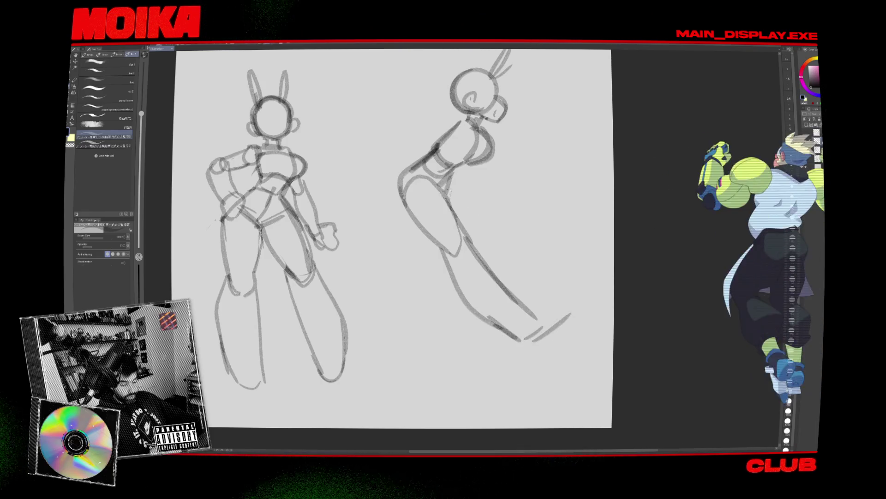
Lasso the right figure's head and rotate it slightly counter-clockwise
drag(501, 158, 498, 202)
key(m)
mouse_move(461, 225)
mouse_down()
mouse_move(531, 87)
mouse_move(461, 224)
mouse_up()
key(ctrl+t)
drag(560, 215, 549, 210)
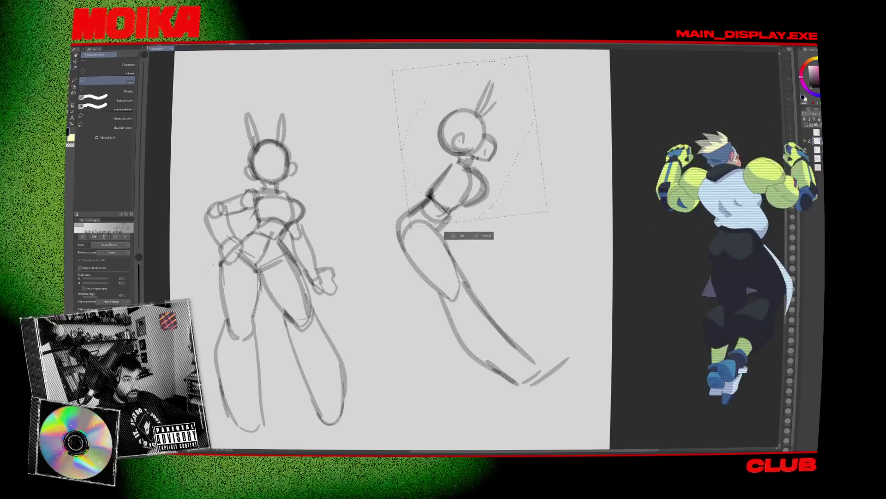
key(Return)
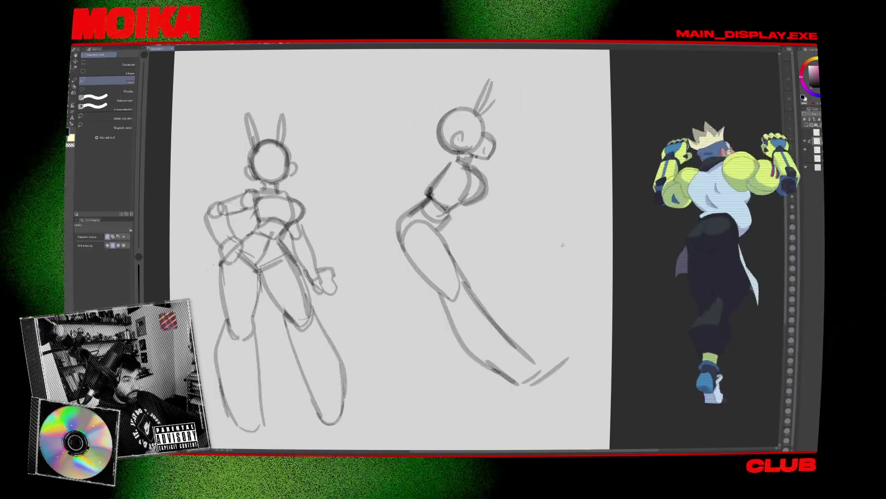
Lasso and delete the right figure's old legs
key(h)
key(e)
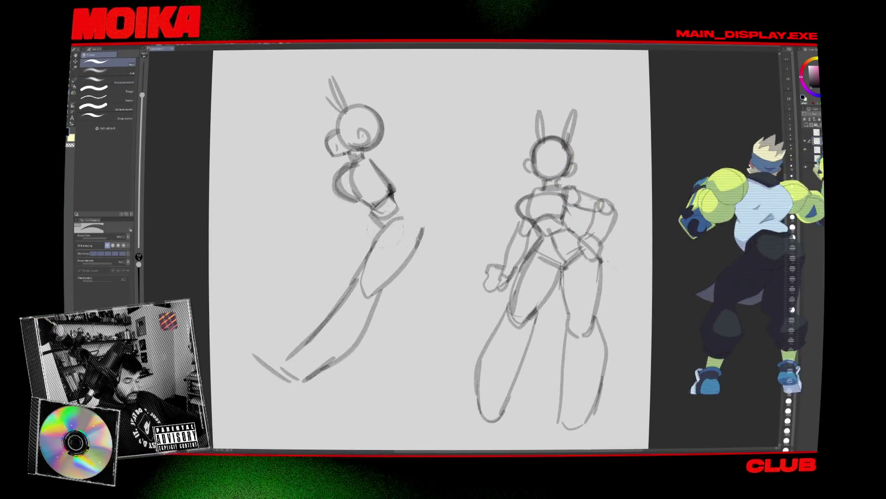
key(ctrl+z)
key(m)
drag(360, 389, 376, 229)
key(Delete)
key(h)
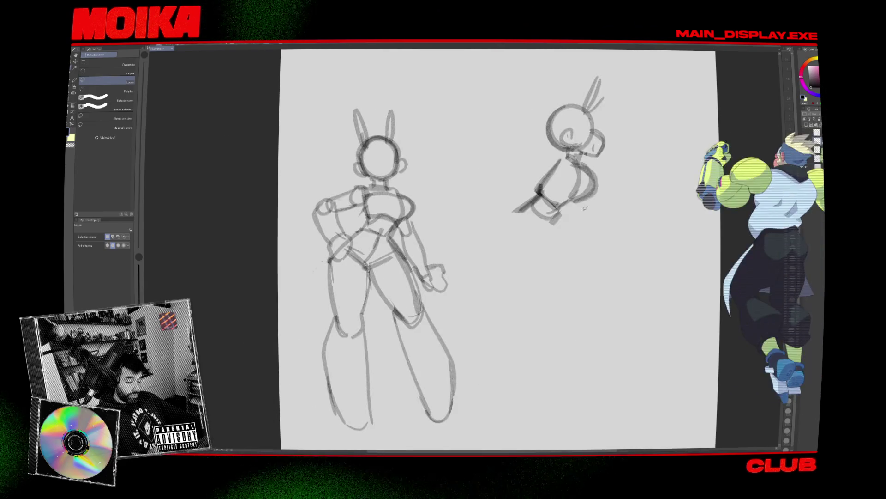
Try lower-body and long leg strokes with the pencil, then undo them
key(b)
mouse_move(496, 249)
mouse_down()
mouse_move(531, 220)
mouse_move(541, 254)
mouse_up()
key(ctrl+z)
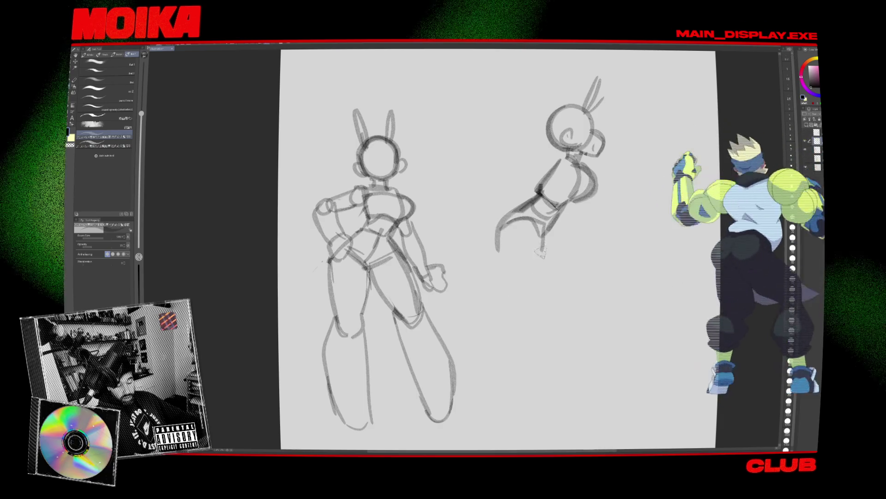
drag(498, 228, 538, 237)
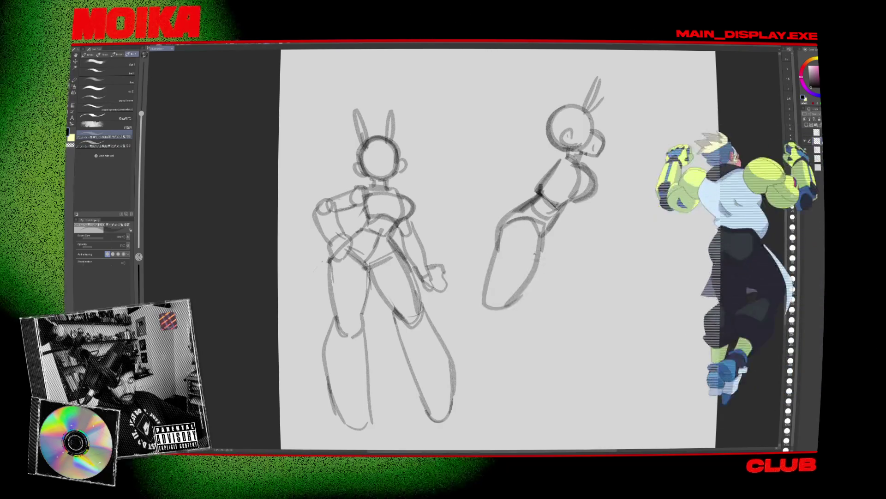
key(ctrl+z)
key(ctrl+z)
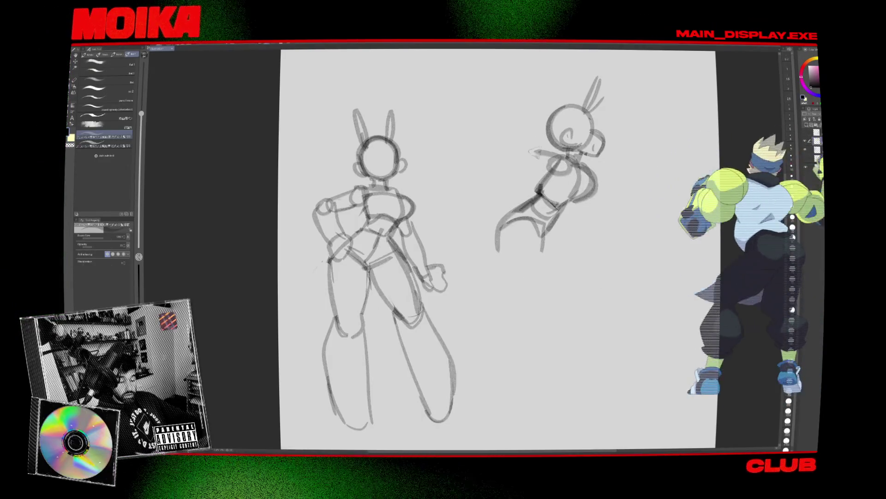
Sketch a raised arm on the right figure's body
drag(527, 150, 549, 167)
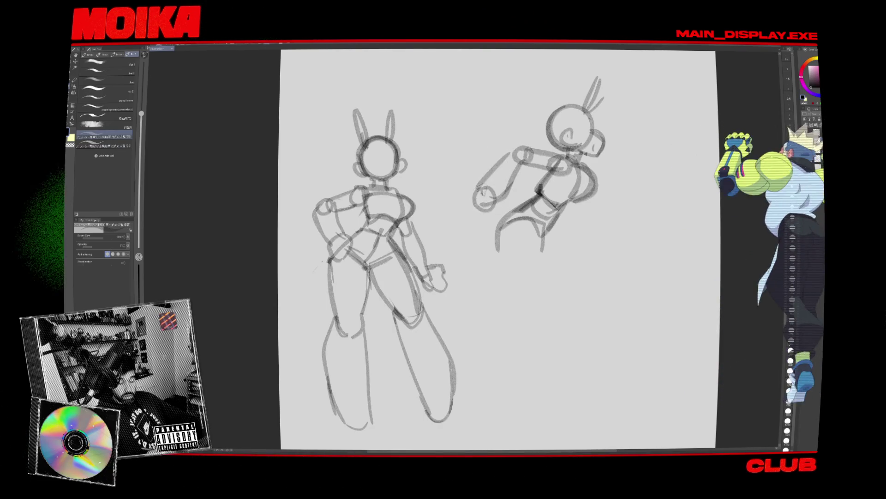
scroll(603, 196, right, 2)
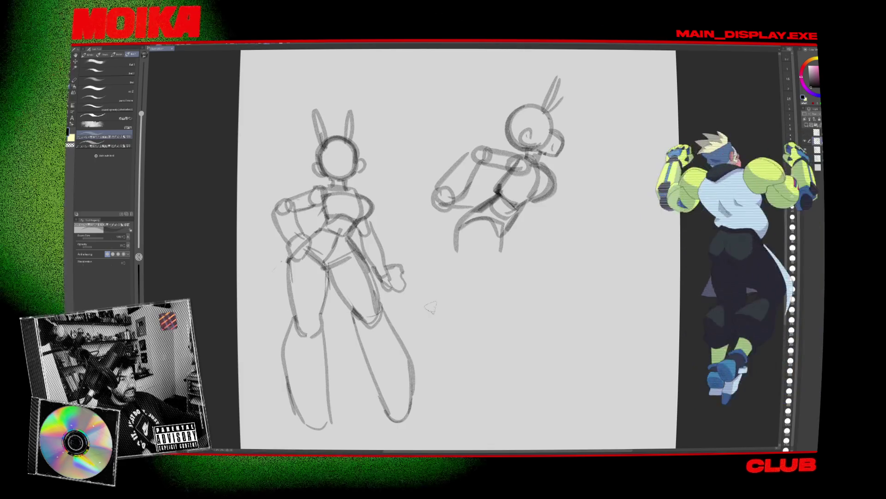
scroll(430, 308, right, 2)
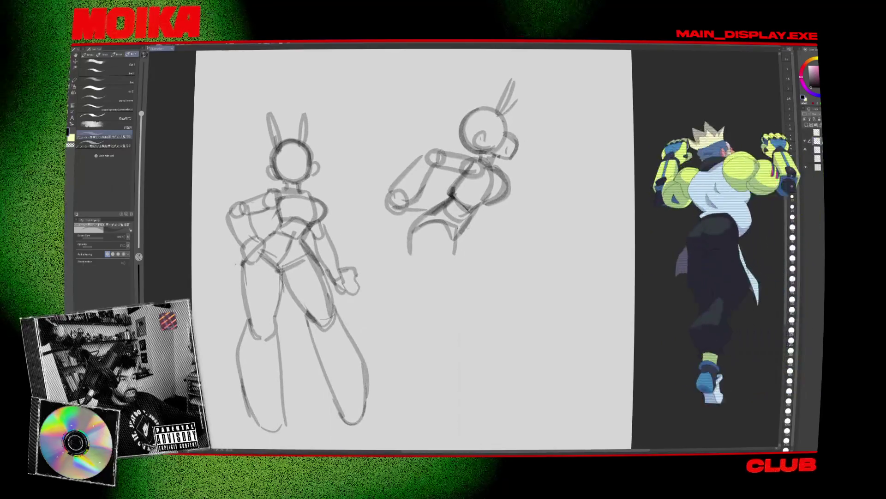
Lasso around the right figure's legs, deselect, and start a new freehand selection
key(m)
mouse_move(407, 226)
mouse_down()
mouse_move(461, 261)
mouse_move(457, 217)
mouse_up()
key(ctrl+d)
key(p)
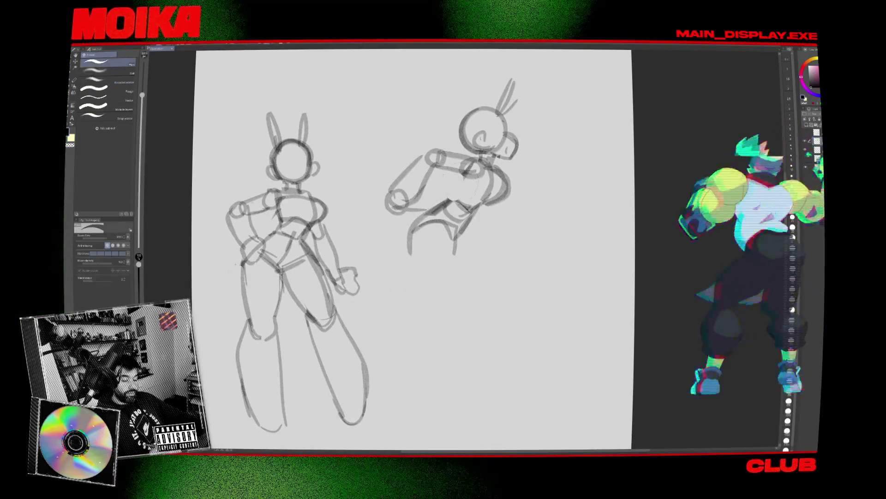
key(m)
drag(456, 291, 408, 299)
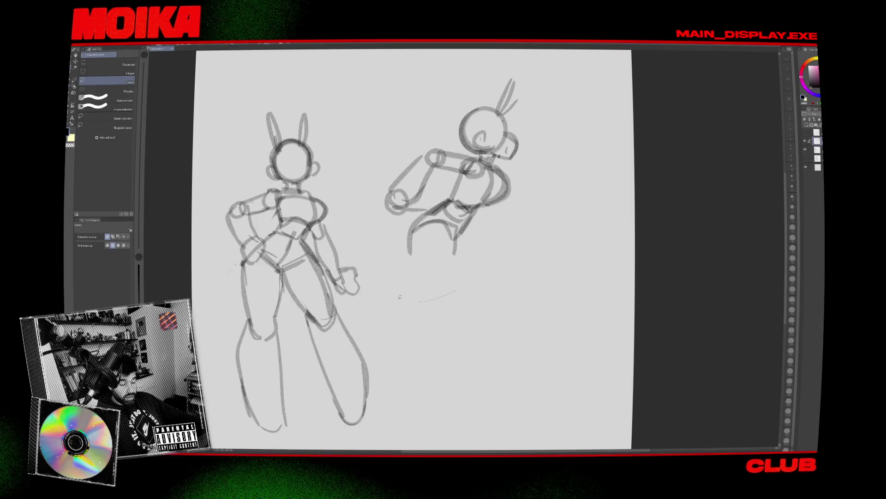
Lasso the right figure's outstretched arm and delete it
key(p)
scroll(501, 210, down, 1)
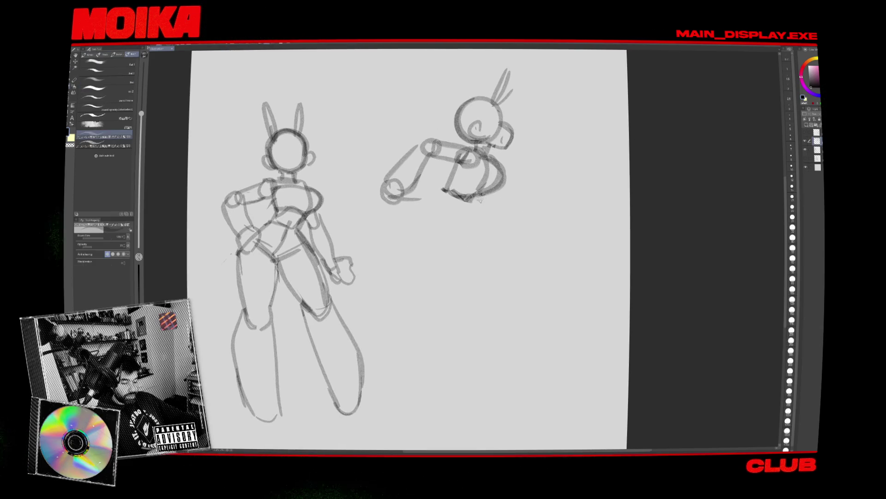
mouse_move(448, 187)
mouse_down()
mouse_move(411, 237)
mouse_move(410, 126)
mouse_move(416, 208)
mouse_up()
key(m)
key(Delete)
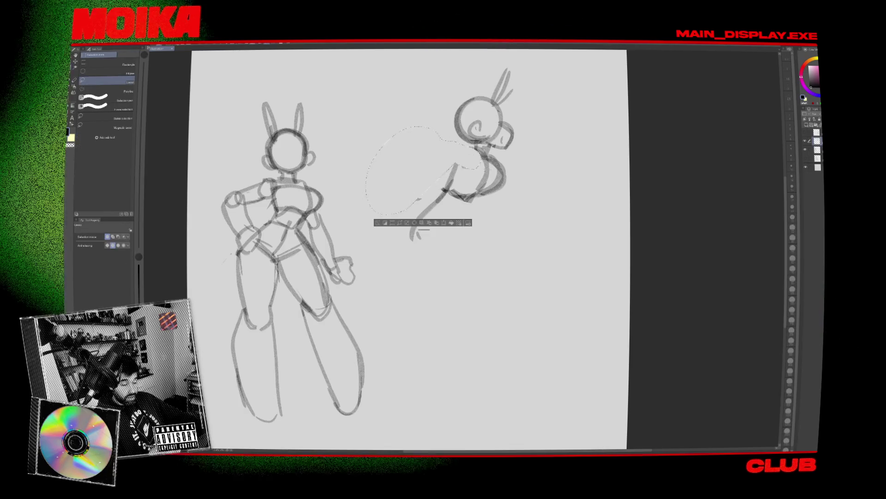
key(p)
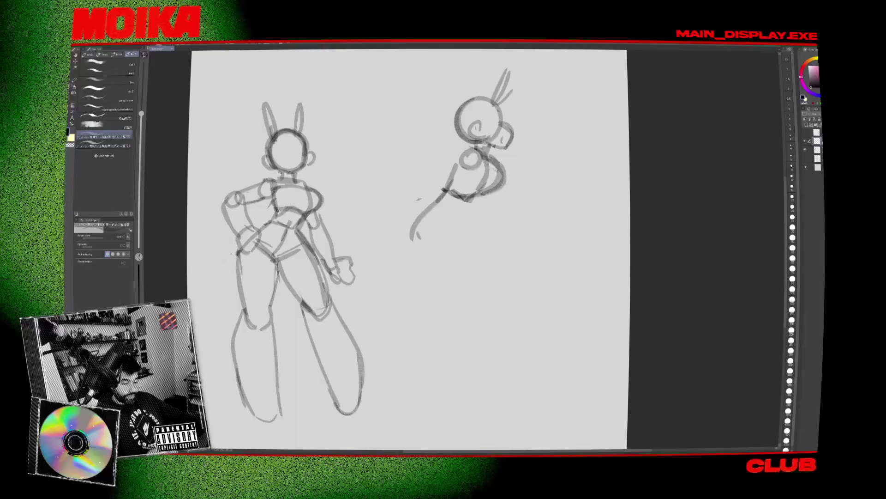
Pencil a thick bent thigh and a lower leg sweeping back beneath the right figure's body
drag(477, 196, 459, 231)
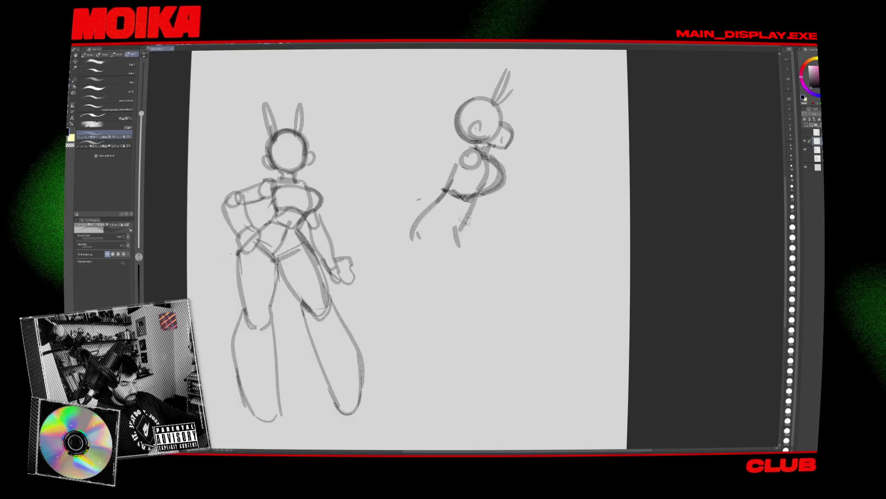
key(b)
key(p)
mouse_move(419, 233)
mouse_down()
mouse_move(445, 284)
mouse_move(476, 281)
mouse_move(460, 228)
mouse_up()
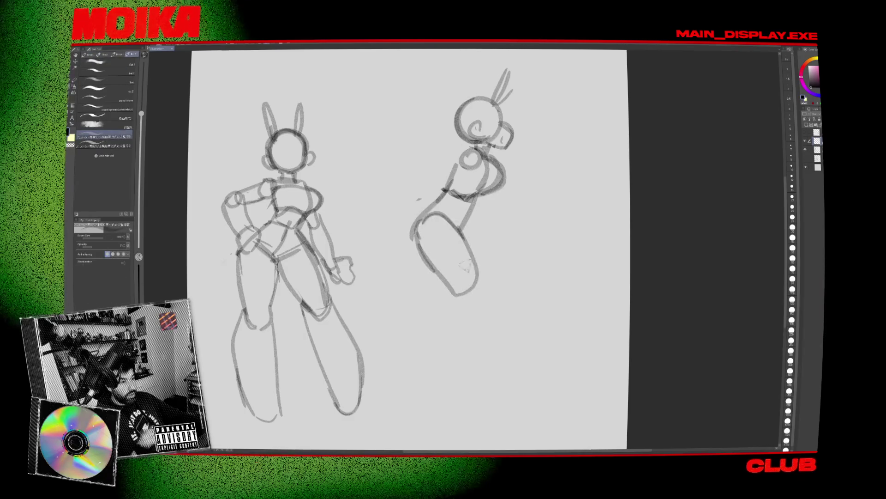
drag(441, 275, 462, 307)
mouse_move(454, 295)
mouse_down()
mouse_move(480, 353)
mouse_move(514, 379)
mouse_up()
drag(471, 252, 520, 341)
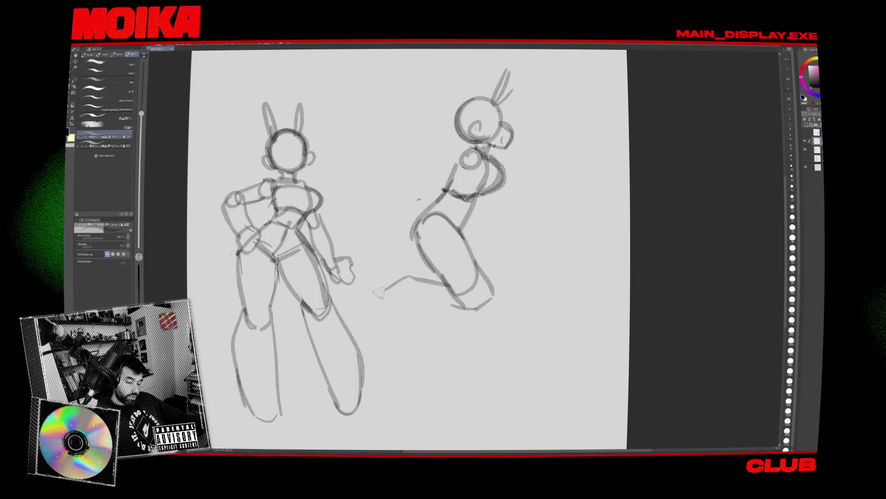
Draw the ground line, redefine the flared foot, and add strokes along the figure's back
drag(388, 308, 475, 319)
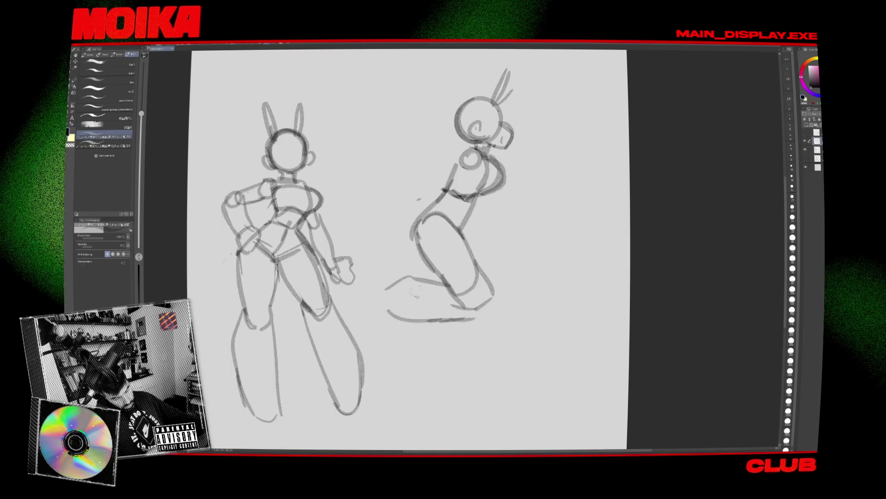
mouse_move(411, 277)
mouse_down()
mouse_move(377, 307)
mouse_move(376, 298)
mouse_up()
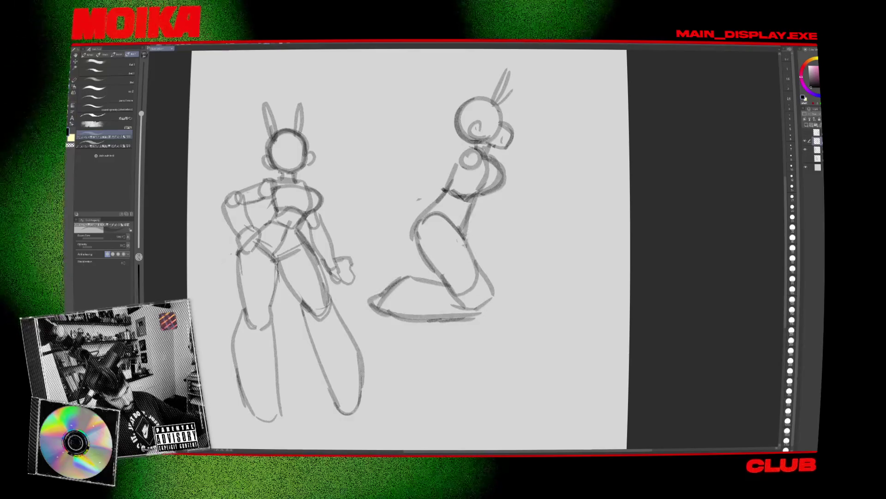
key(e)
key(p)
drag(463, 150, 448, 194)
key(e)
key(p)
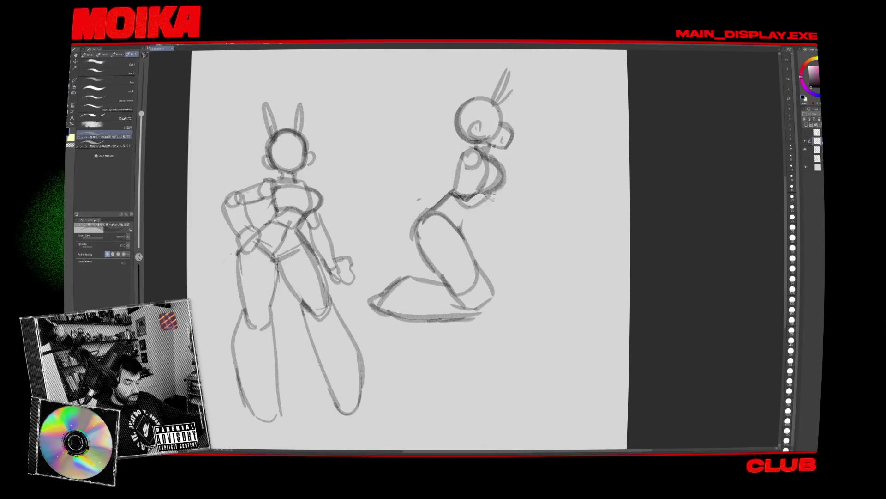
Add a thigh line and the shin stroke, checking the pose in mirrored view
key(h)
key(h)
drag(474, 205, 481, 241)
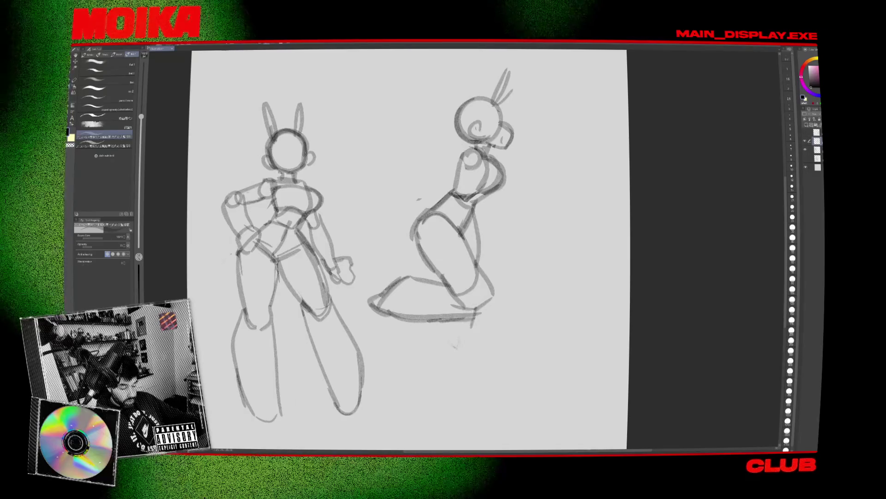
drag(446, 319, 445, 341)
key(h)
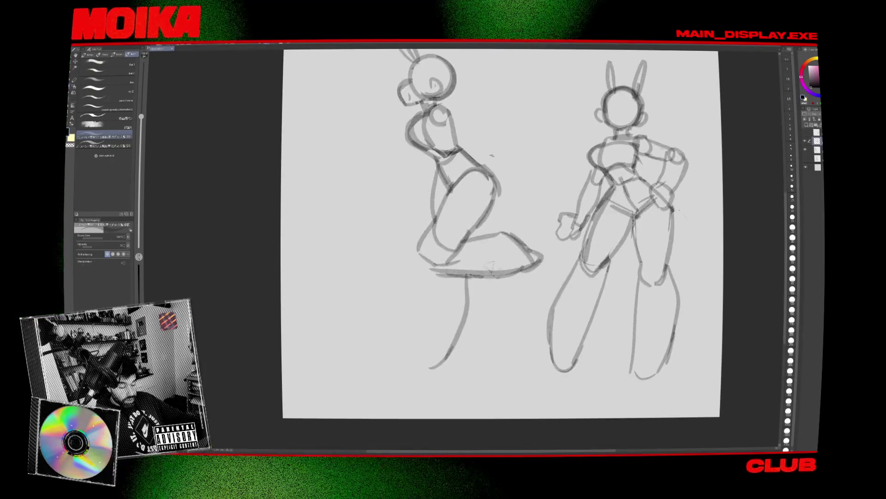
key(h)
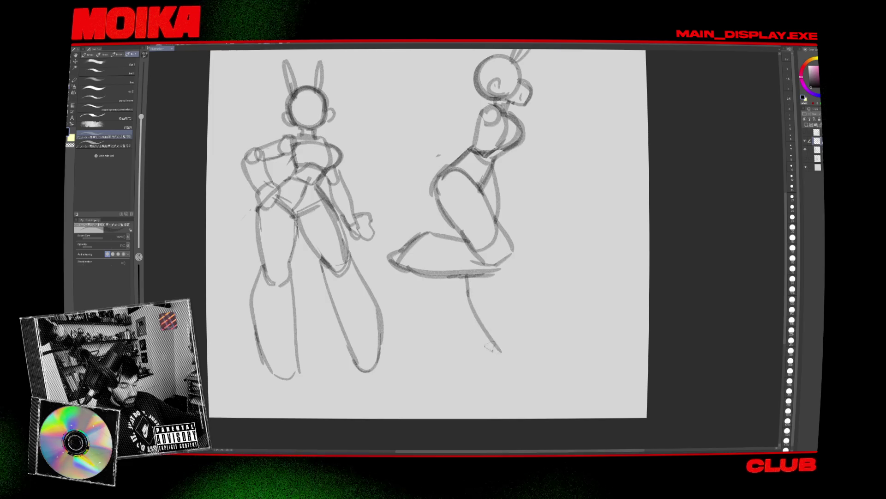
key(h)
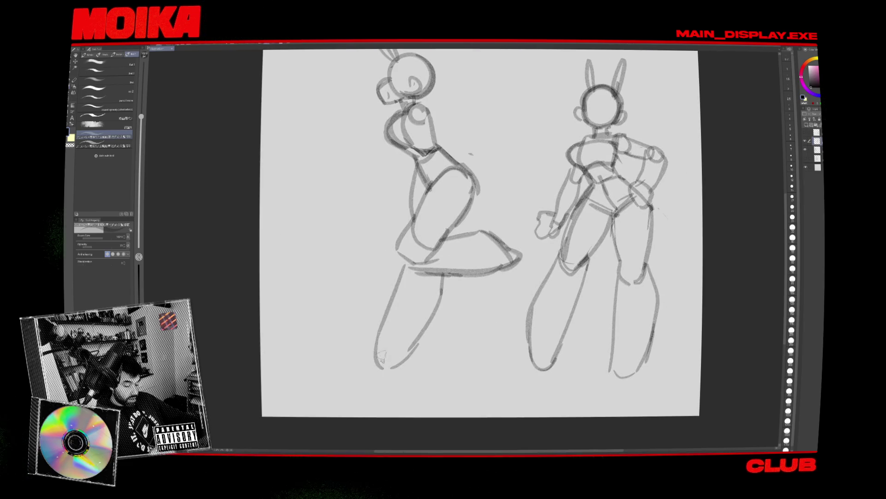
Lasso the right figure's lower leg and rotate it slightly with a transform
key(h)
key(m)
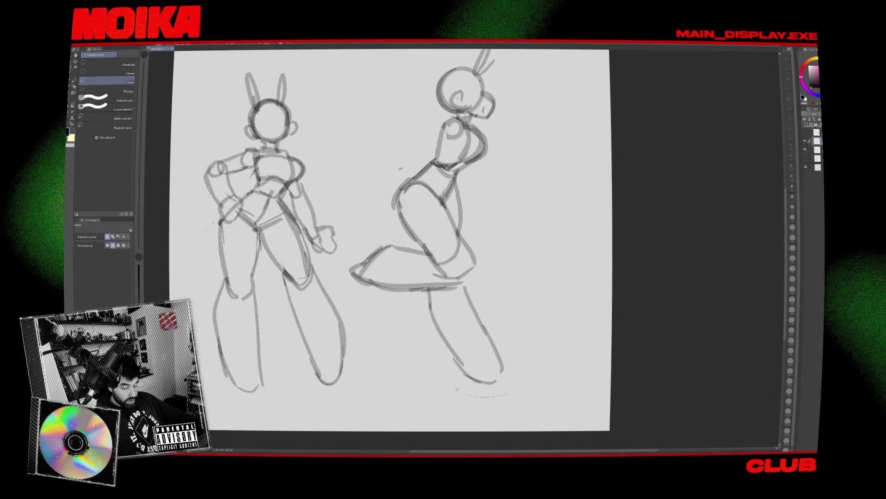
drag(507, 395, 480, 278)
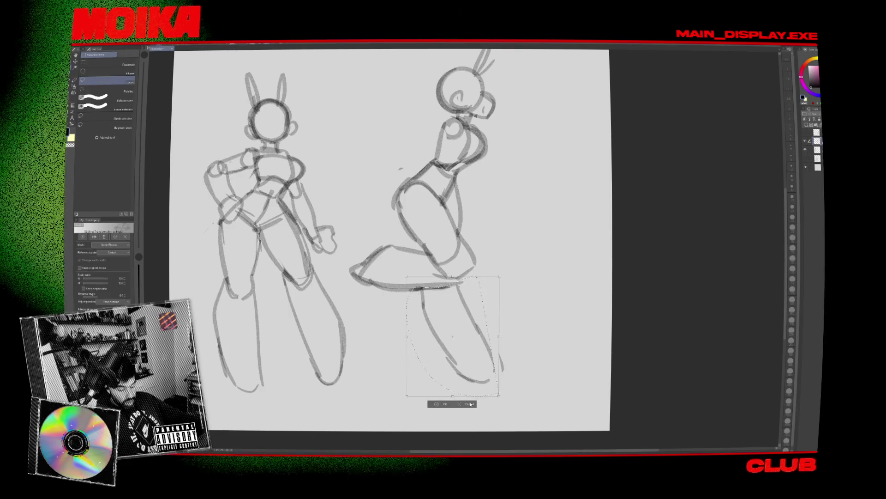
key(ctrl+t)
drag(508, 397, 496, 402)
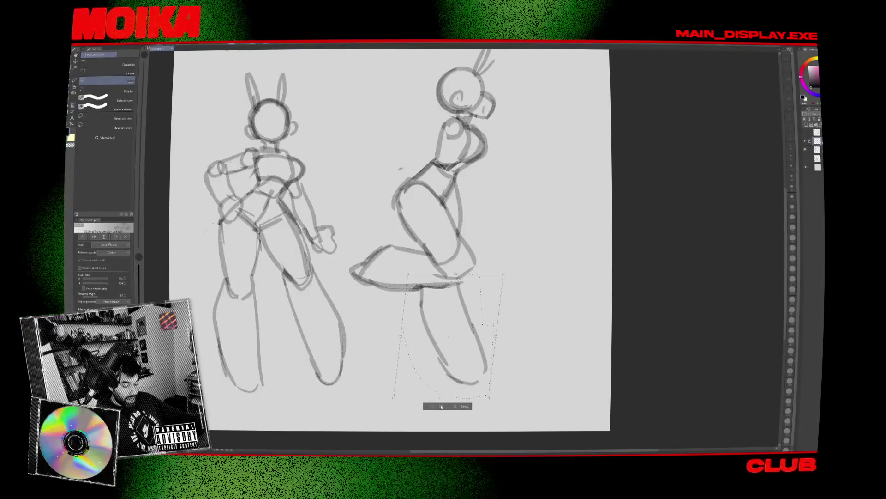
key(Return)
Rotate the extended foot about 20° counter-clockwise and confirm
key(h)
key(h)
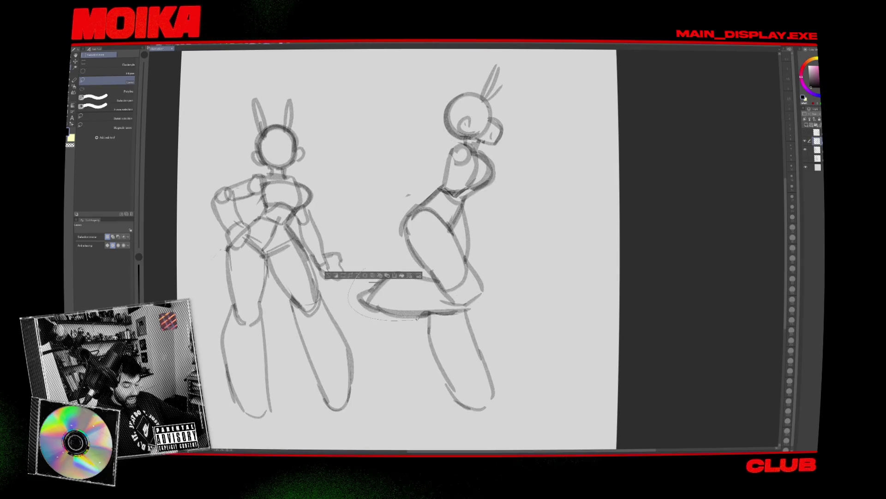
key(ctrl+t)
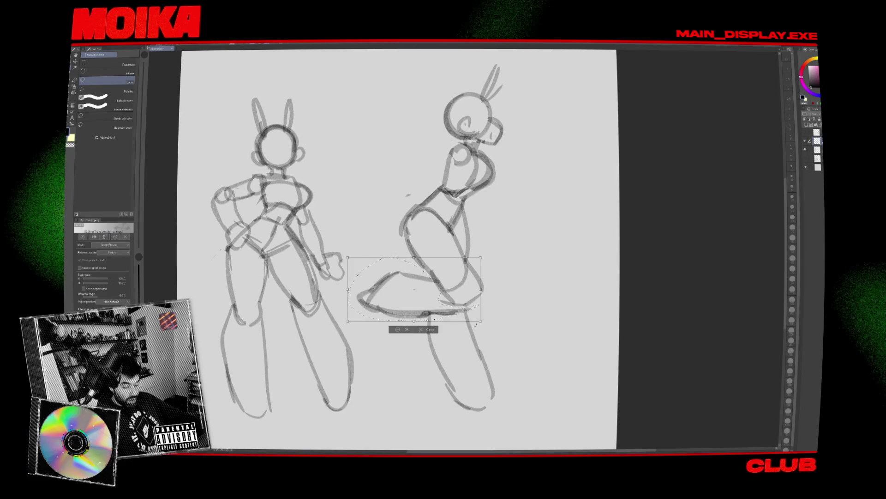
mouse_move(478, 323)
mouse_down()
mouse_move(468, 300)
mouse_move(474, 304)
mouse_up()
click(417, 355)
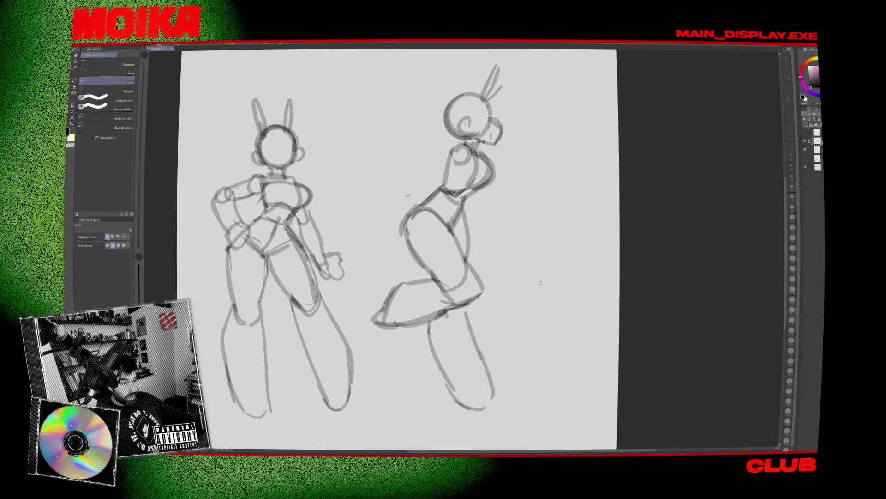
key(h)
key(b)
key(h)
key(p)
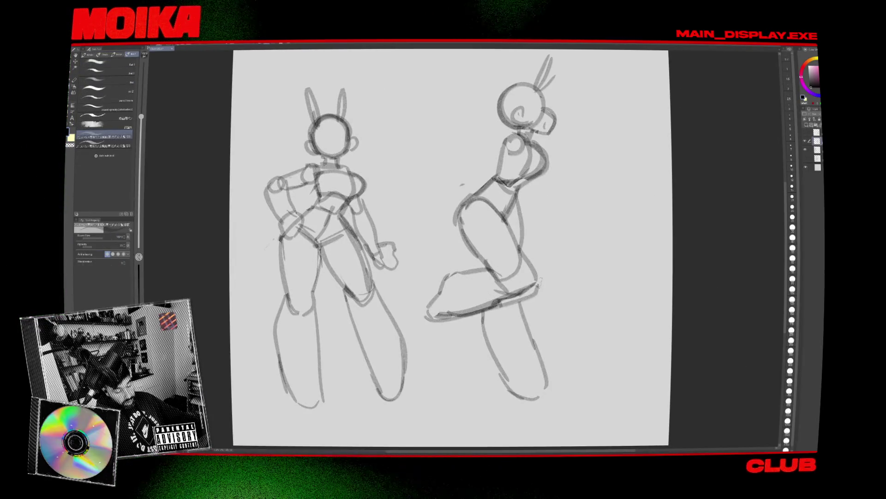
Rotate the lunging figure's thigh about 11° clockwise, checking it in mirrored view
key(m)
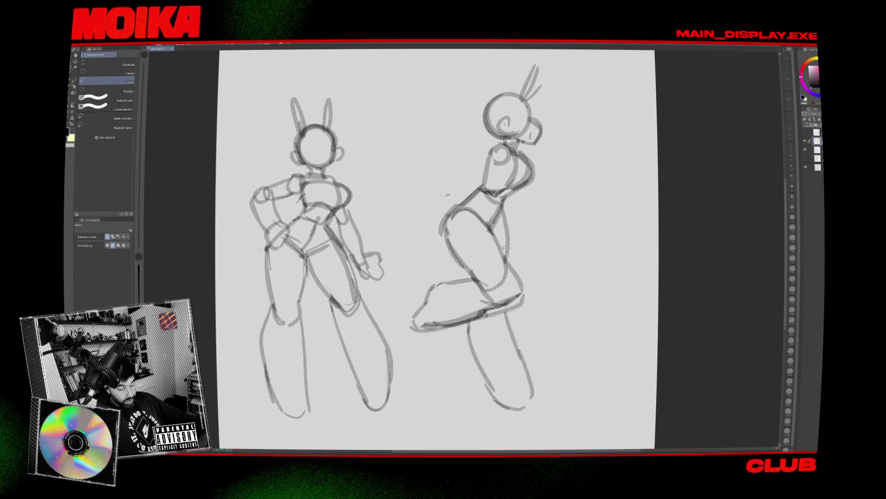
key(h)
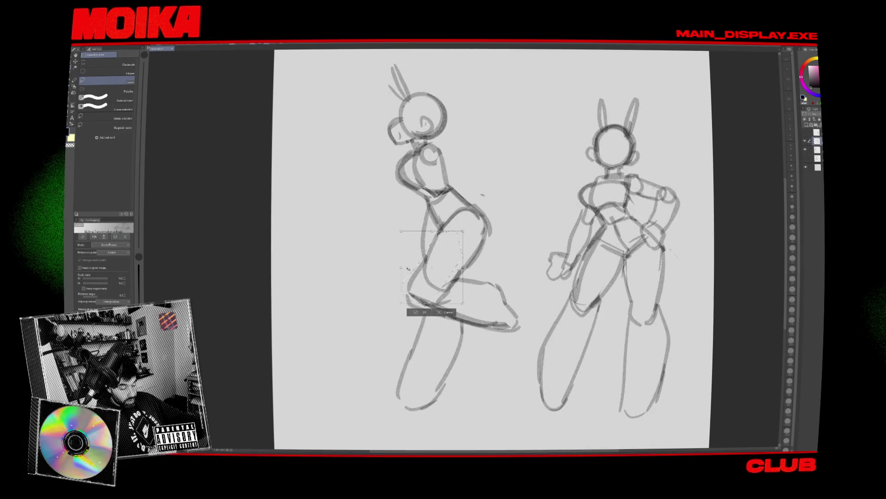
drag(396, 295, 397, 272)
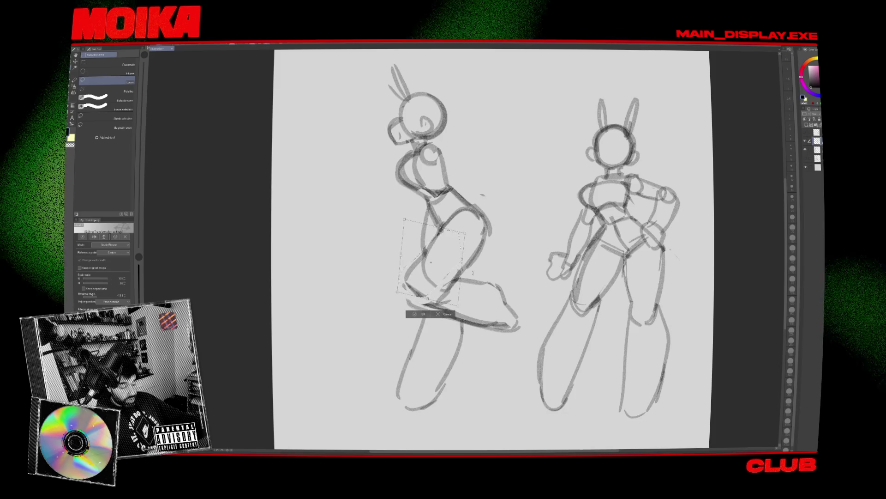
key(Return)
key(h)
key(b)
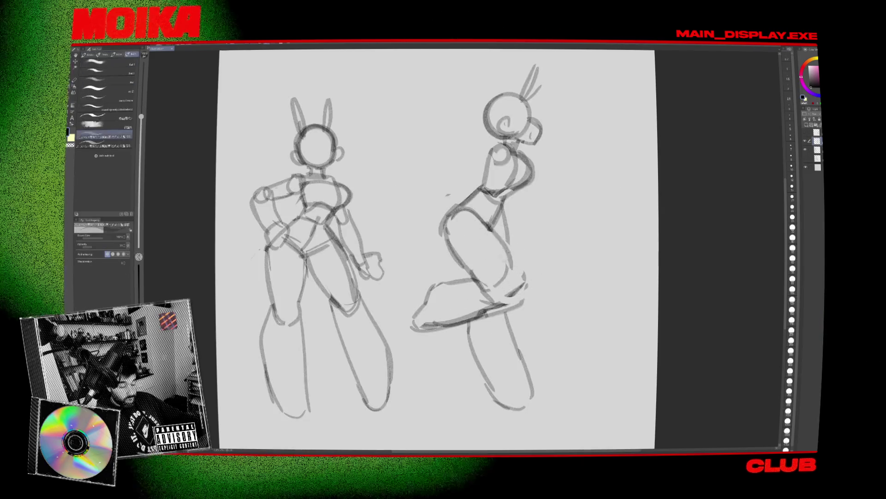
key(h)
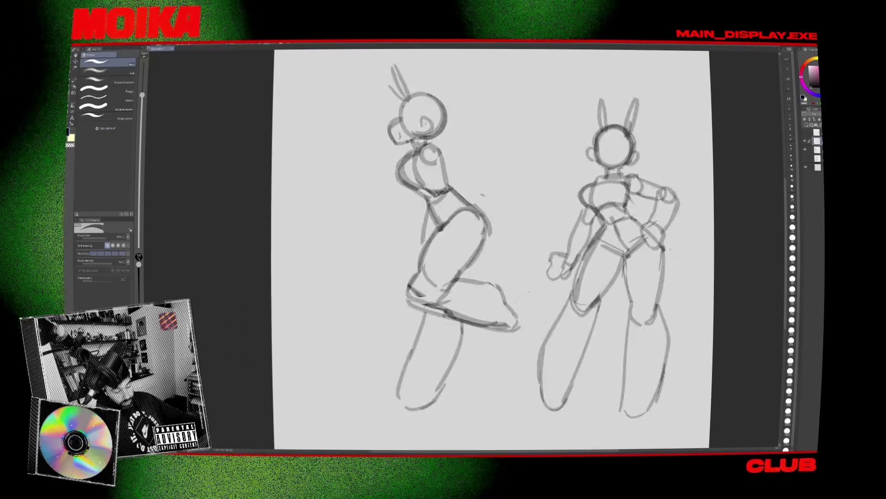
key(h)
key(e)
key(b)
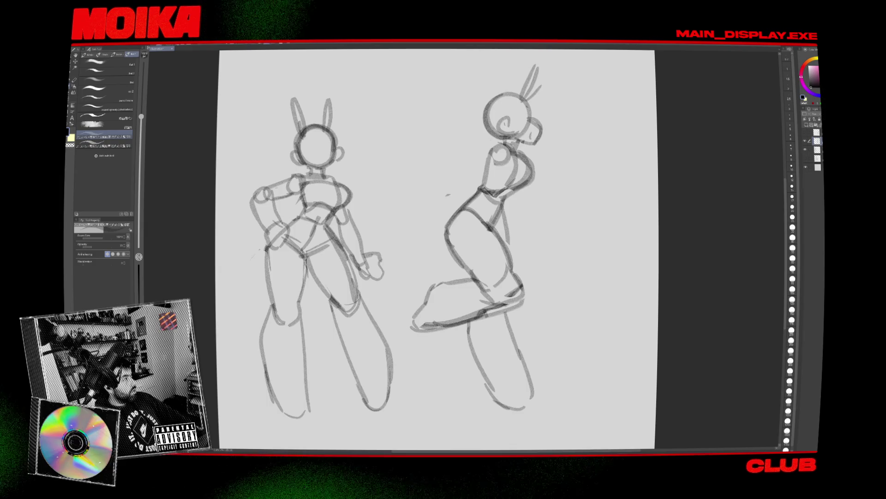
Switch to the browser showing the Instagram profile
key(alt+Tab)
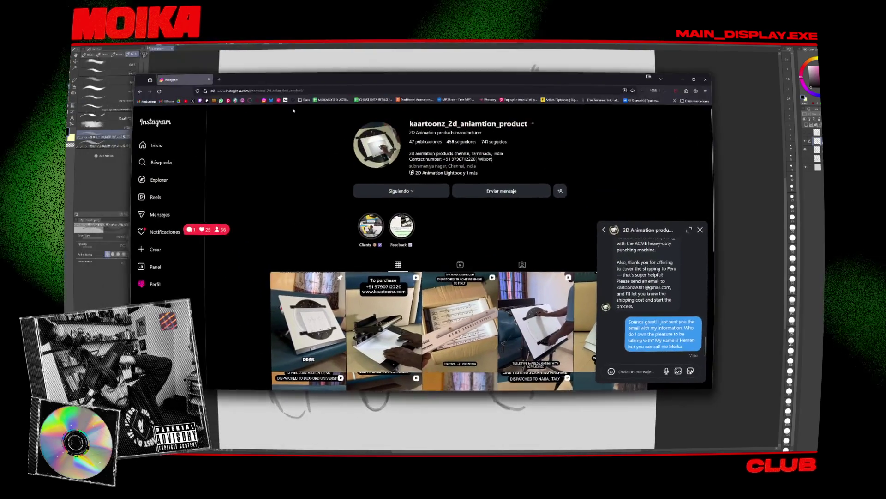
Close the chat, maximize the browser, and view the first product post's video
click(700, 228)
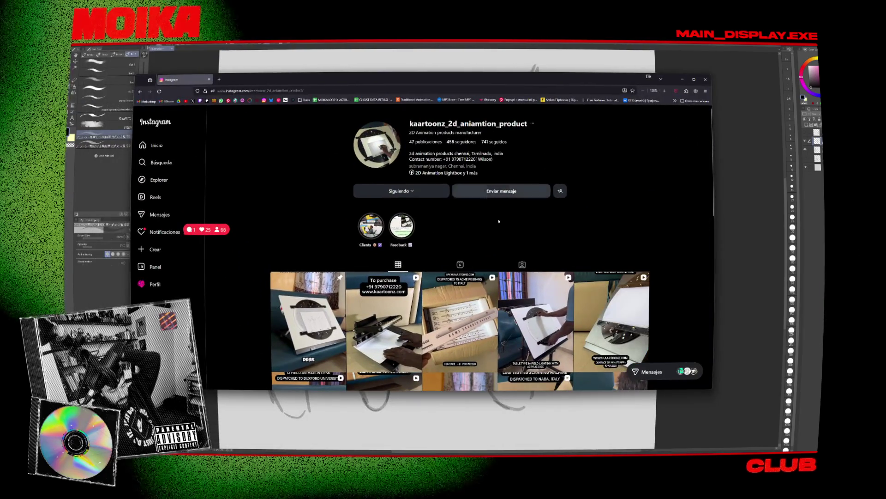
scroll(583, 189, down, 2)
double_click(456, 80)
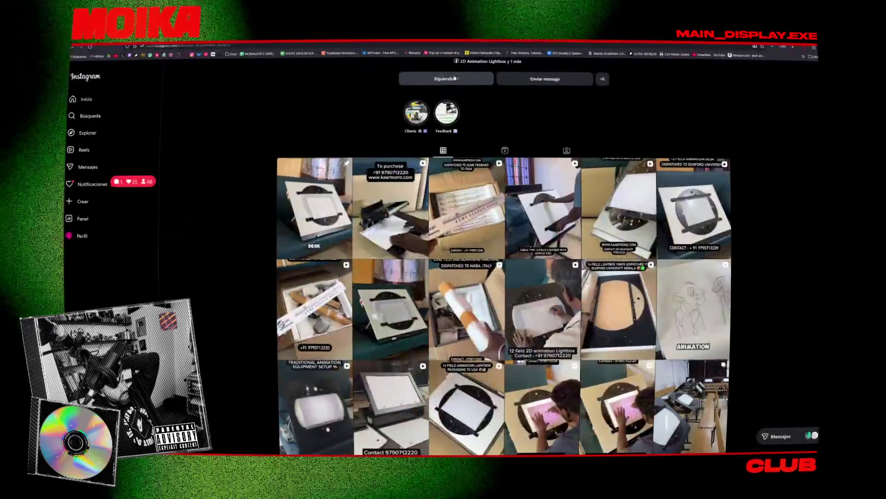
click(279, 175)
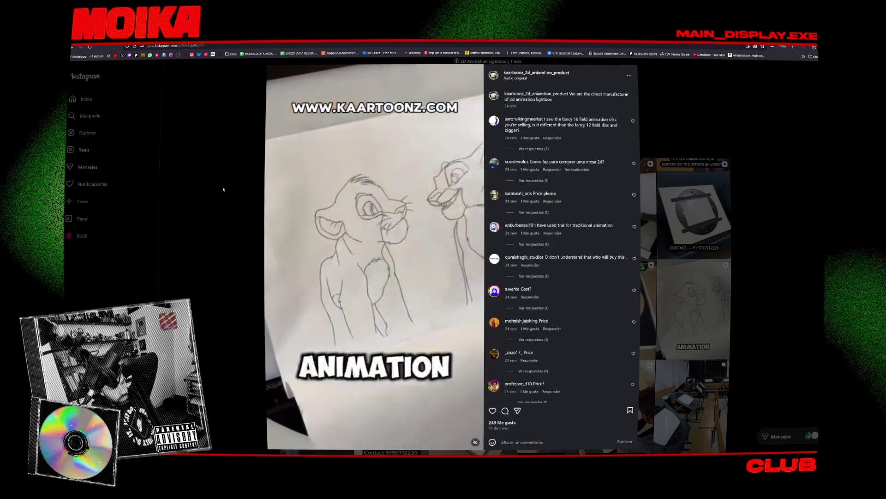
click(223, 190)
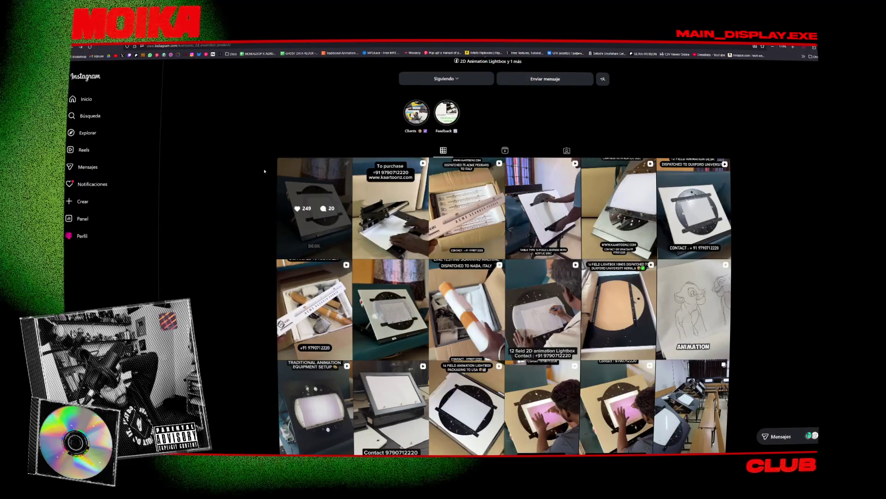
scroll(342, 150, up, 2)
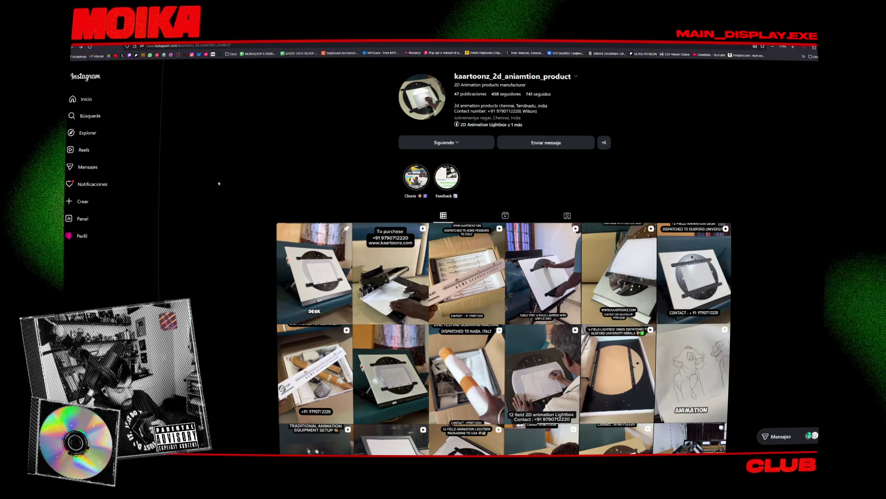
scroll(200, 189, down, 1)
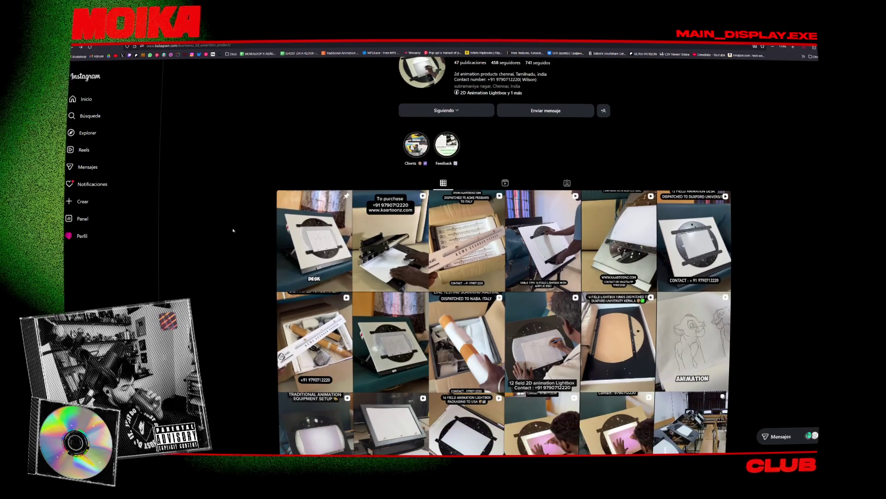
Open and close three more product posts, including the paper punching machine
click(314, 344)
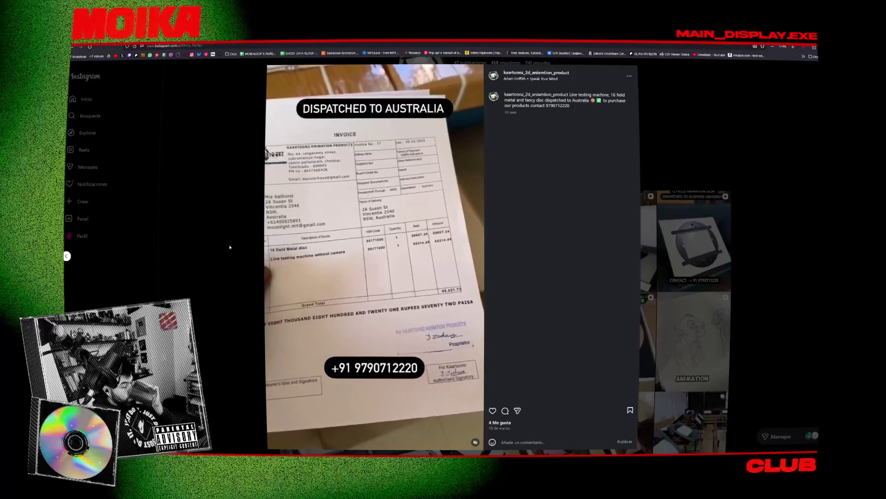
click(222, 244)
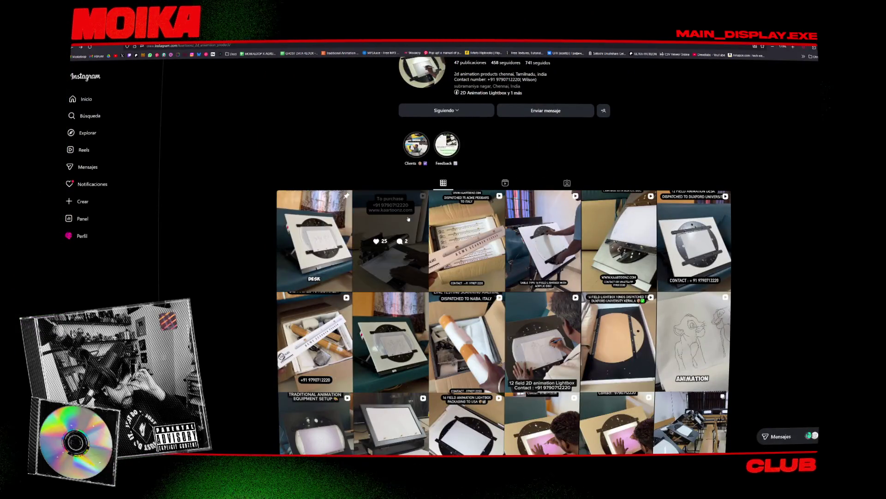
click(344, 240)
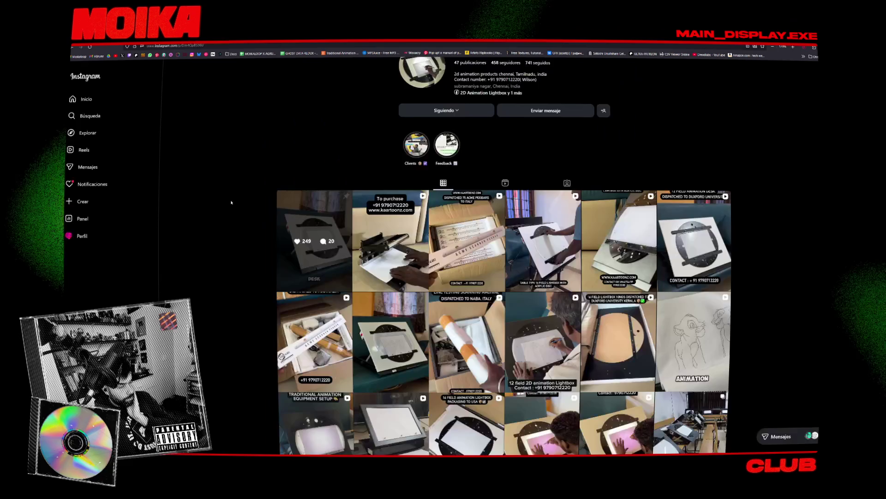
key(Escape)
click(416, 236)
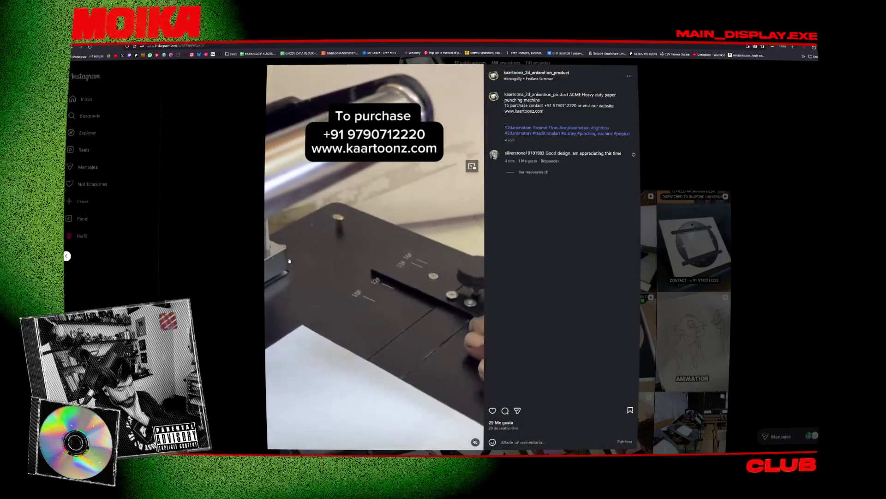
click(226, 241)
Scroll down through the rest of the seller's profile grid
scroll(519, 364, down, 3)
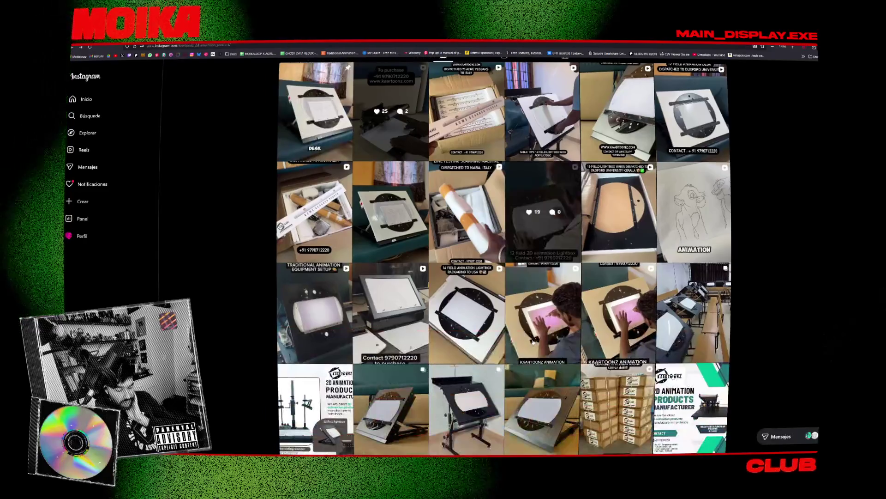
scroll(519, 363, down, 2)
scroll(467, 275, down, 3)
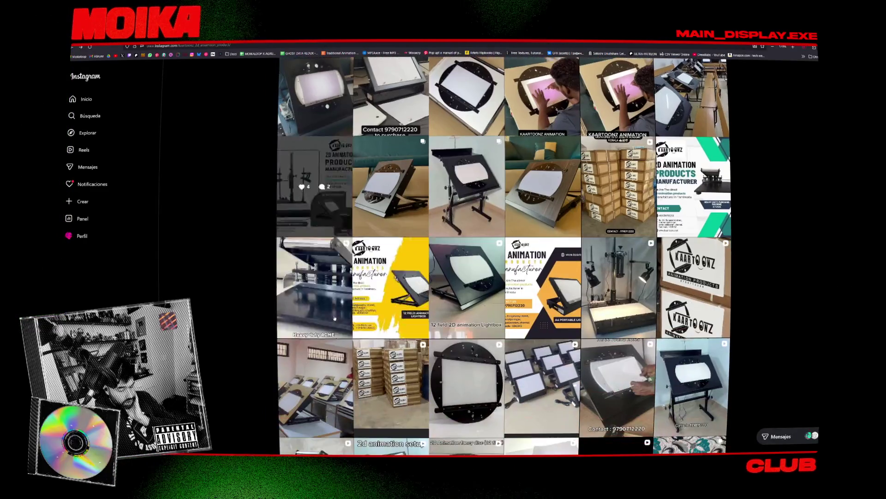
scroll(467, 274, down, 5)
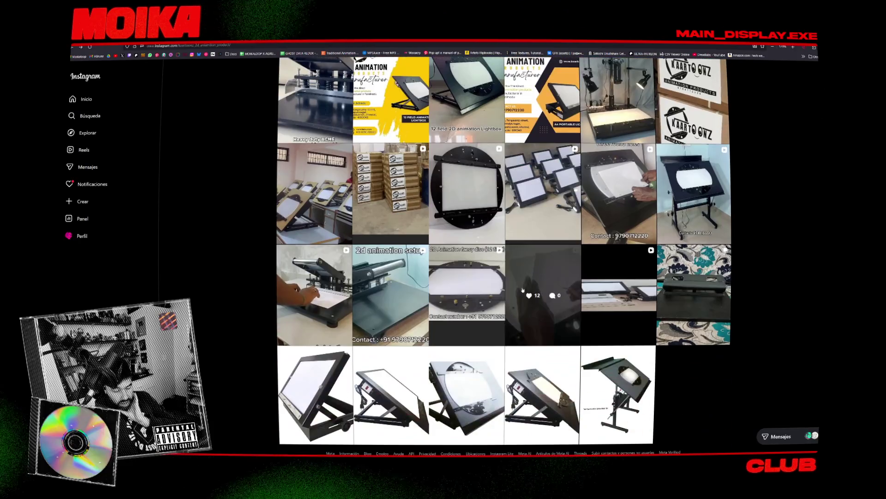
scroll(391, 295, down, 2)
scroll(276, 287, up, 15)
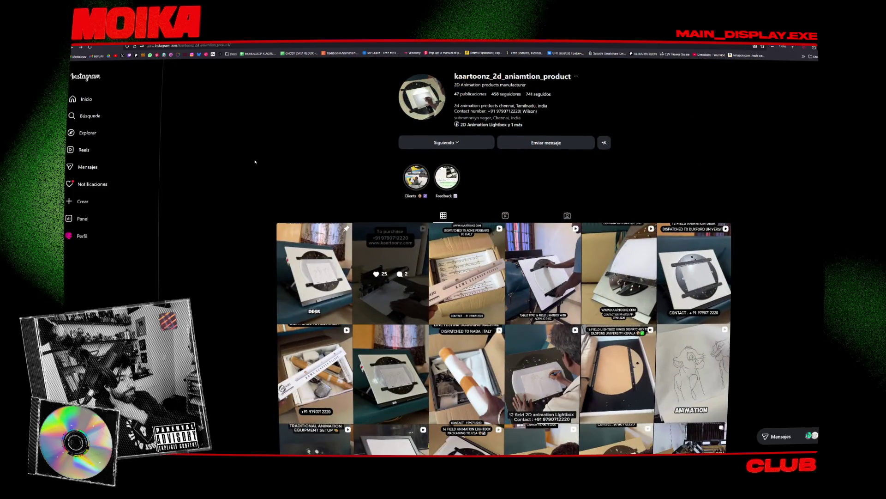
scroll(273, 186, down, 1)
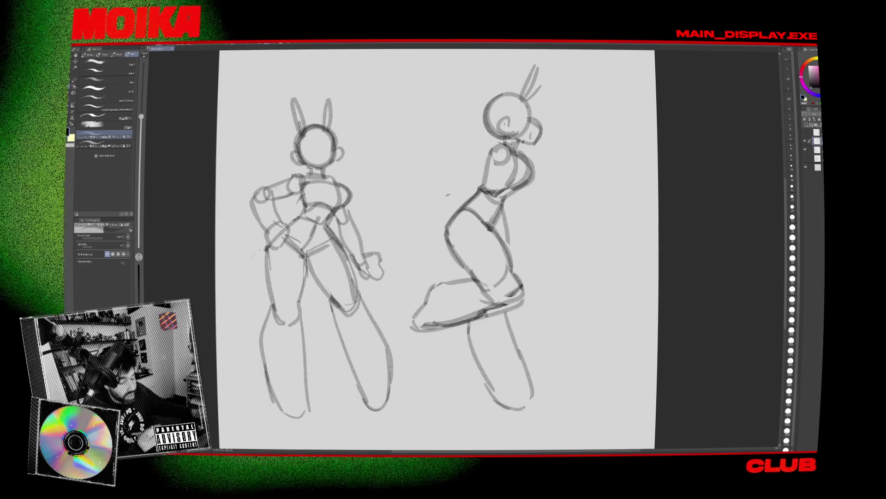
Lasso the whole right figure, then shift it left and re-tilt it with a transform
key(m)
drag(521, 256, 496, 218)
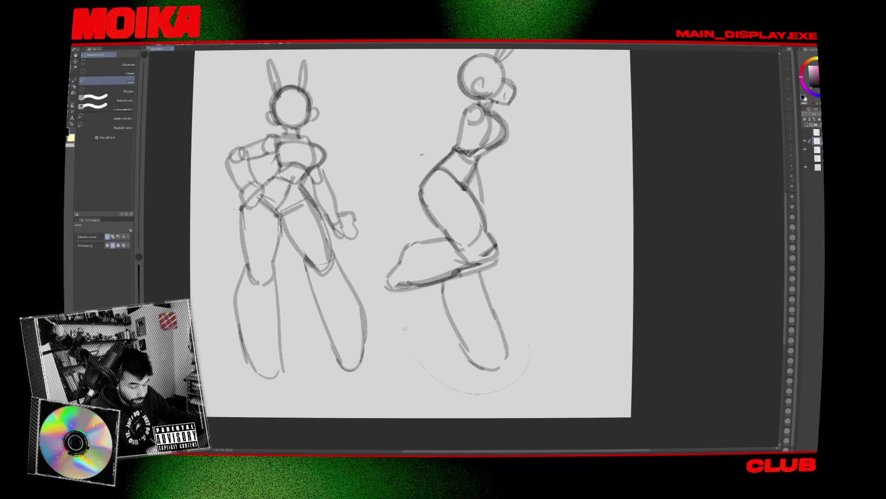
drag(499, 158, 455, 150)
key(ctrl+t)
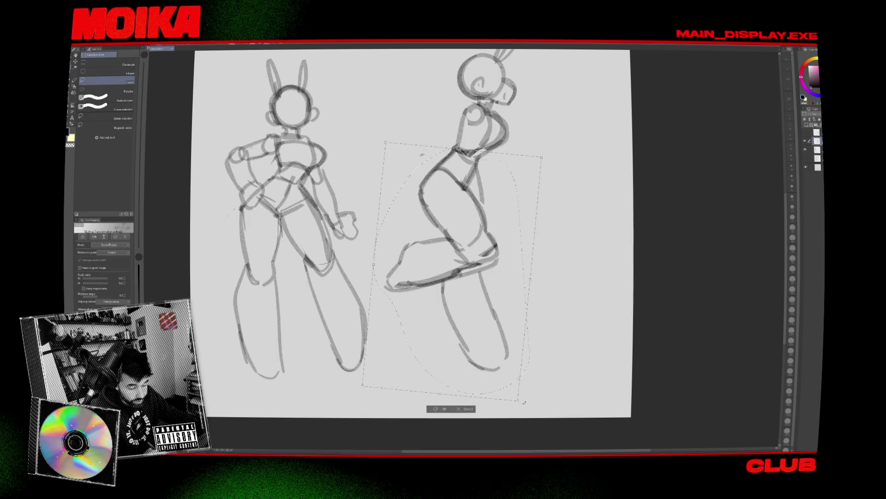
drag(524, 402, 473, 267)
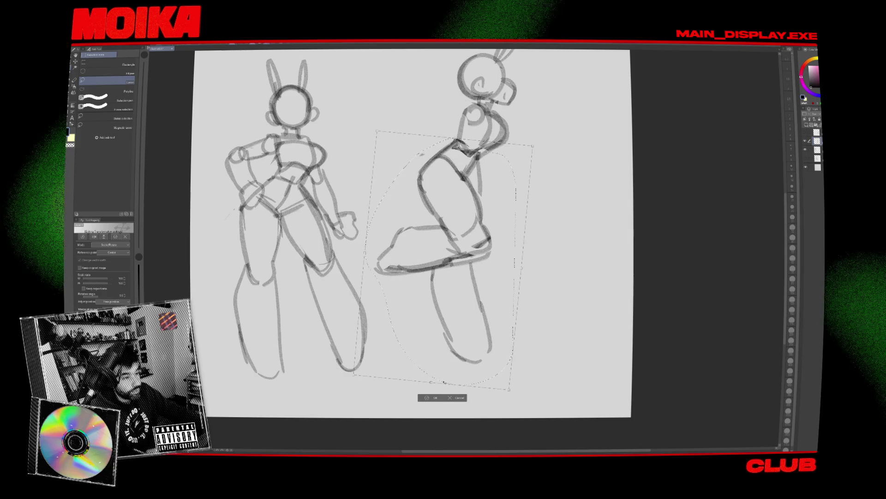
key(Return)
drag(521, 224, 457, 275)
key(b)
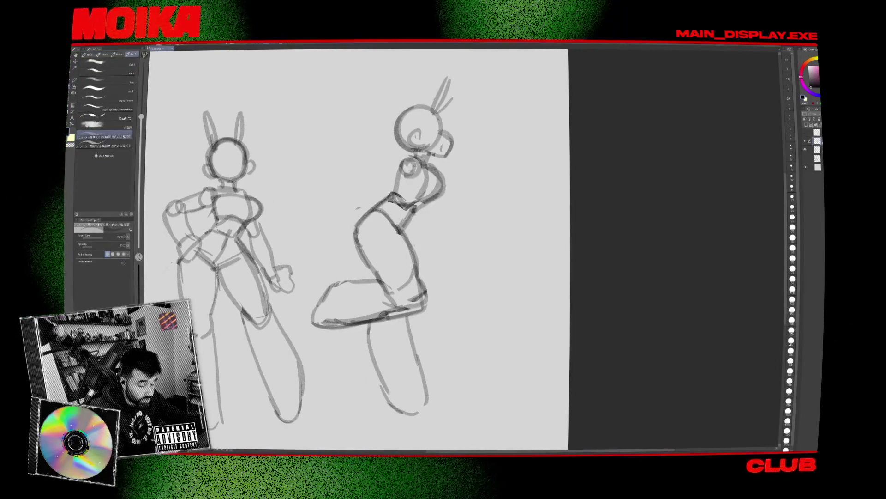
Draw a forward-reaching arm line from the profile figure's neck, checking in mirrored view
drag(398, 160, 368, 169)
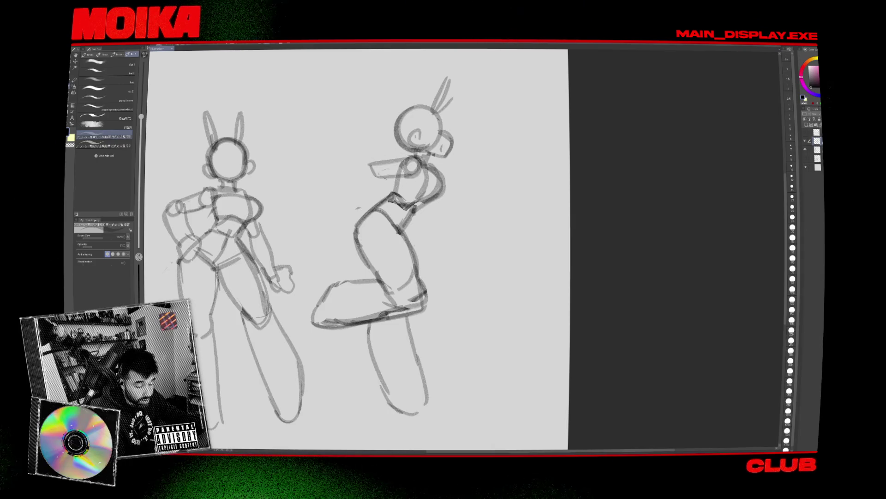
key(h)
key(h)
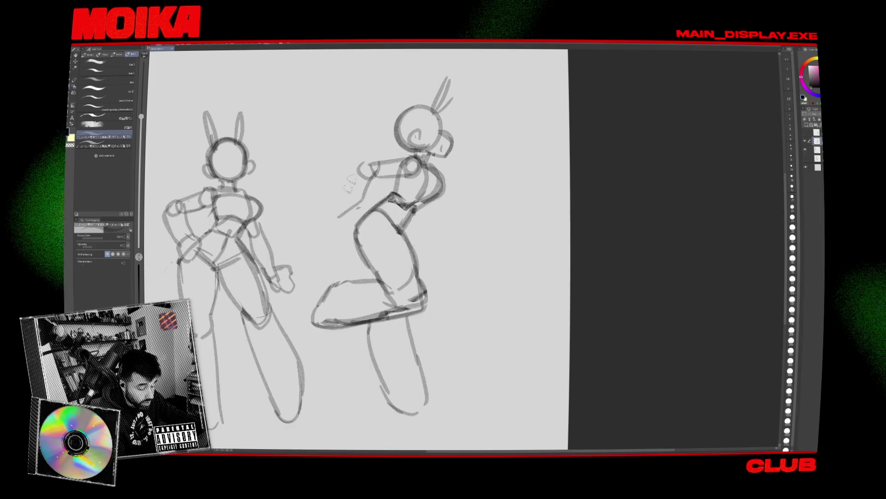
key(h)
key(h)
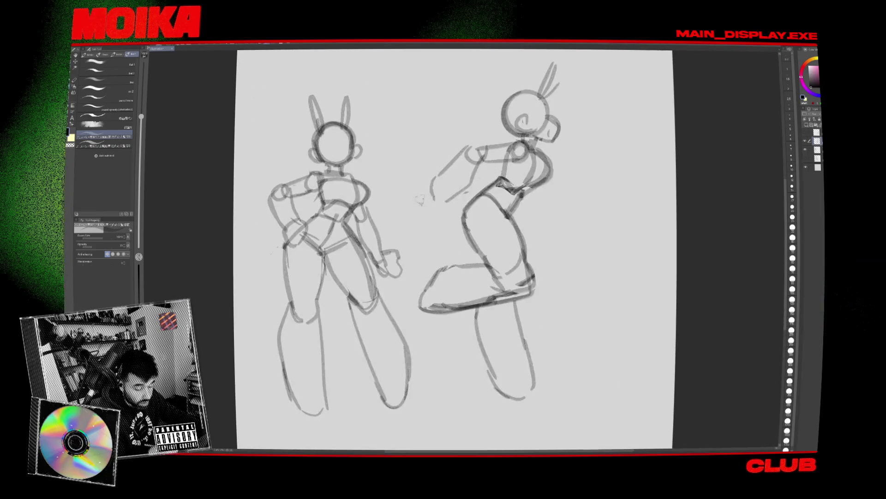
drag(454, 249, 365, 268)
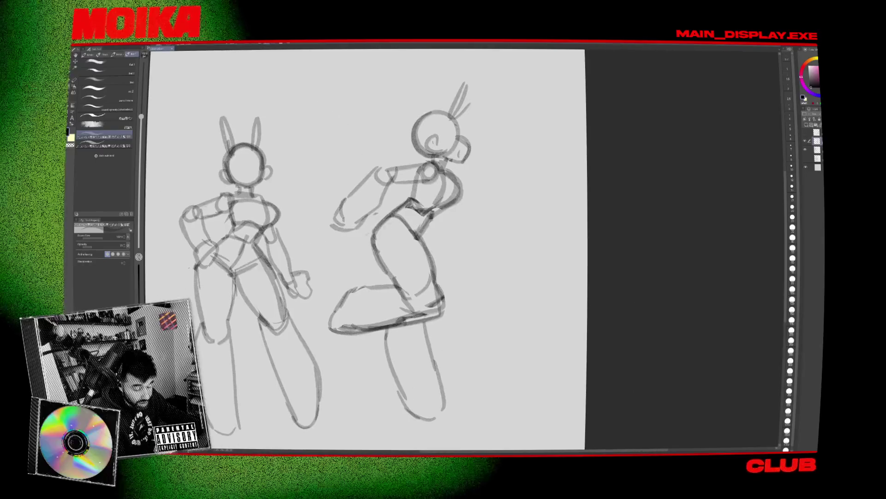
key(h)
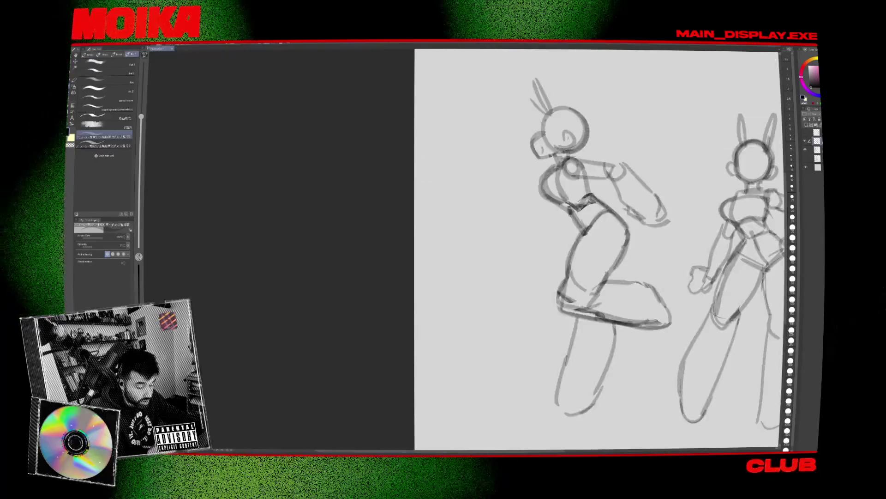
key(h)
Sketch the swung-back arm with forearm strokes and a small hand outline
drag(443, 249, 378, 250)
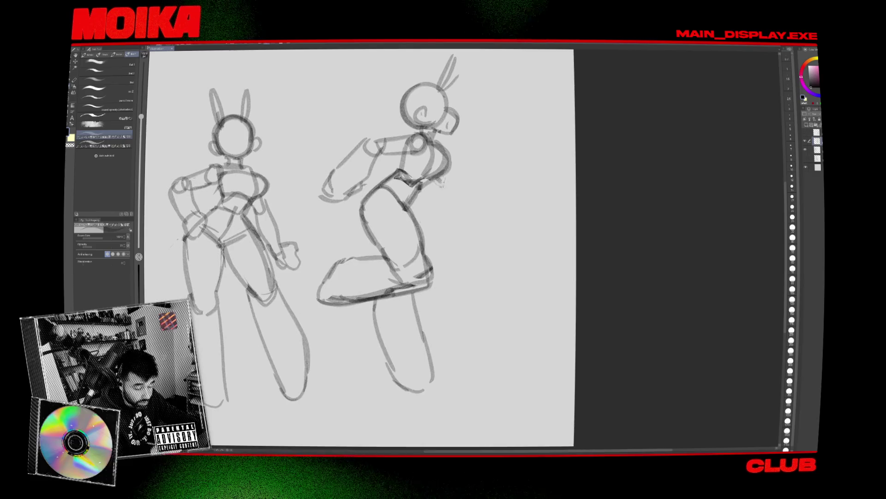
key(h)
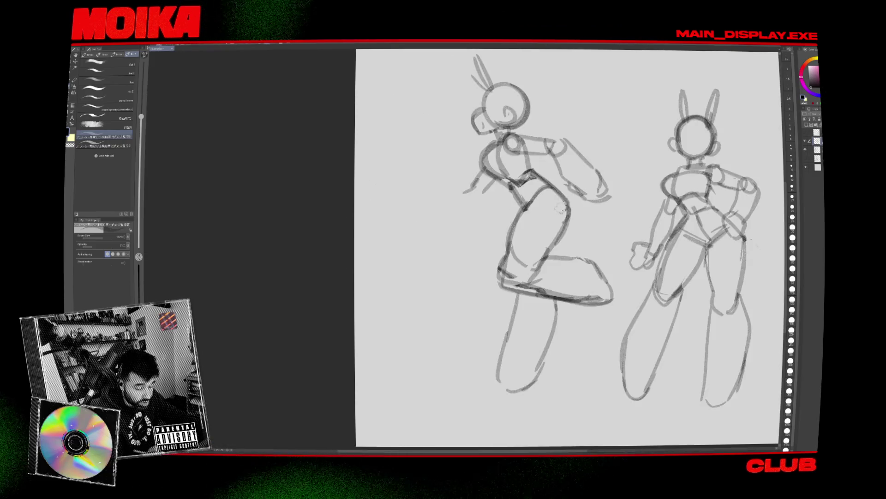
drag(459, 188, 413, 189)
drag(459, 165, 358, 236)
key(h)
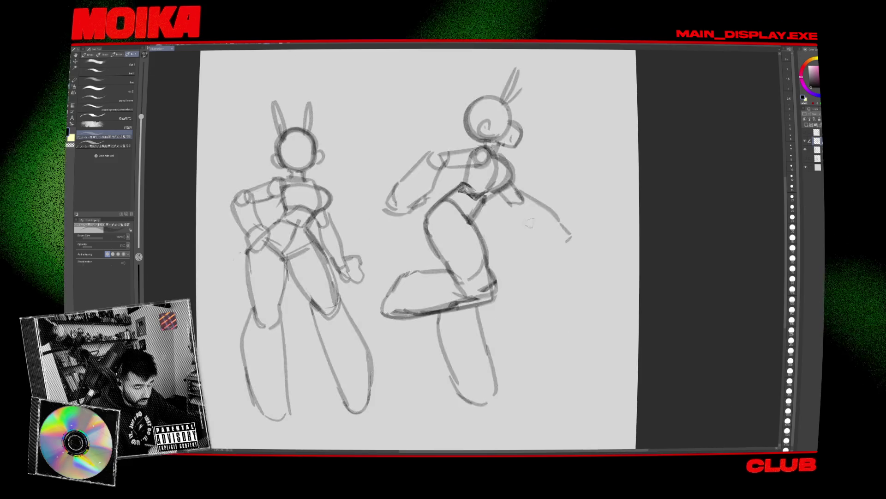
drag(416, 230, 366, 201)
drag(431, 187, 479, 225)
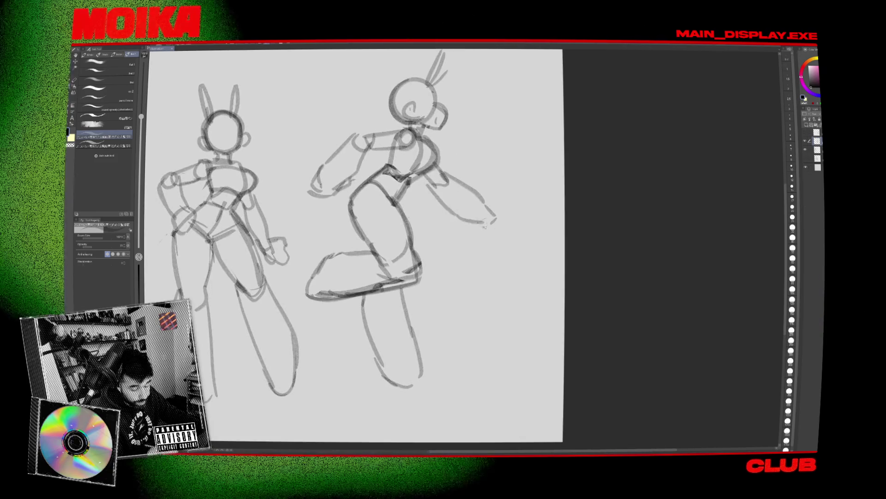
mouse_move(436, 196)
mouse_down()
mouse_move(478, 227)
mouse_move(489, 211)
mouse_move(471, 261)
mouse_up()
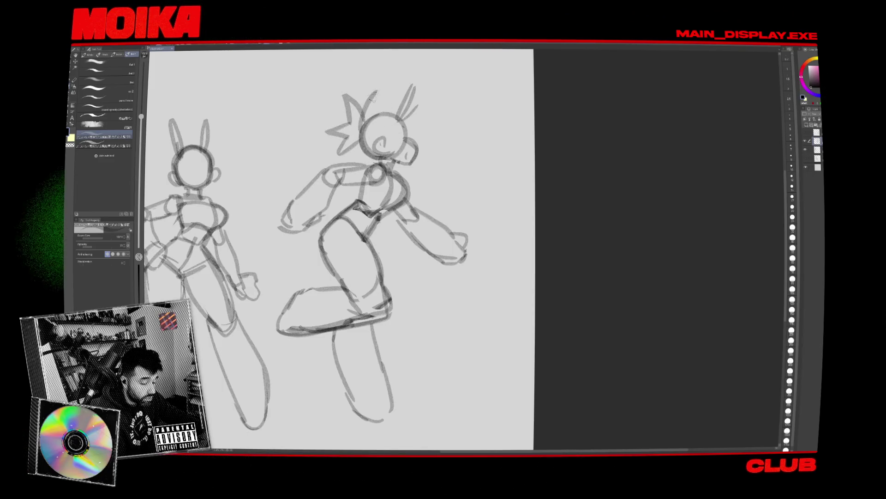
Pencil a spiky tuft on top of the lunging figure's head
mouse_move(383, 114)
mouse_down()
mouse_move(406, 121)
mouse_move(376, 115)
mouse_move(379, 144)
mouse_up()
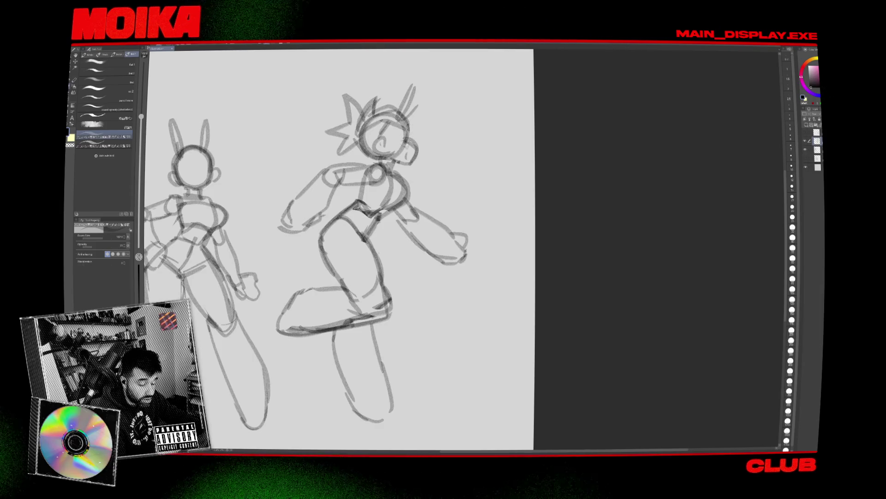
Lasso the lunging figure's head and rotate it slightly
key(m)
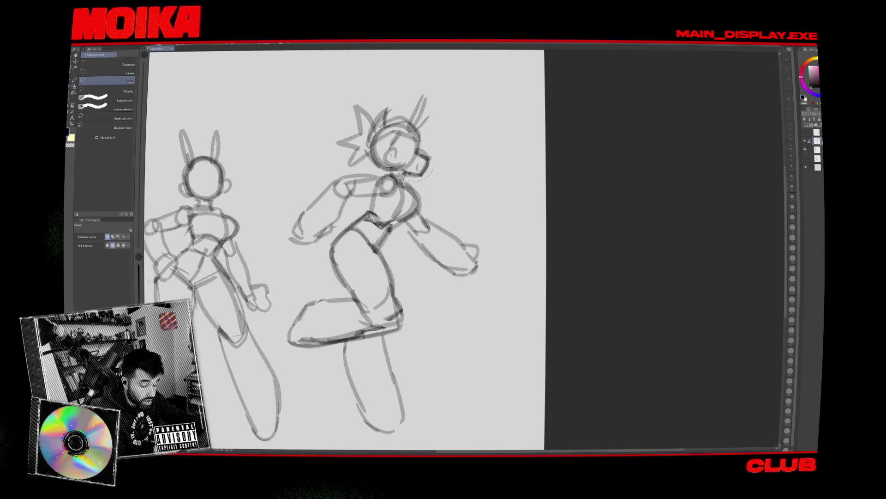
key(ctrl+t)
drag(455, 174, 433, 171)
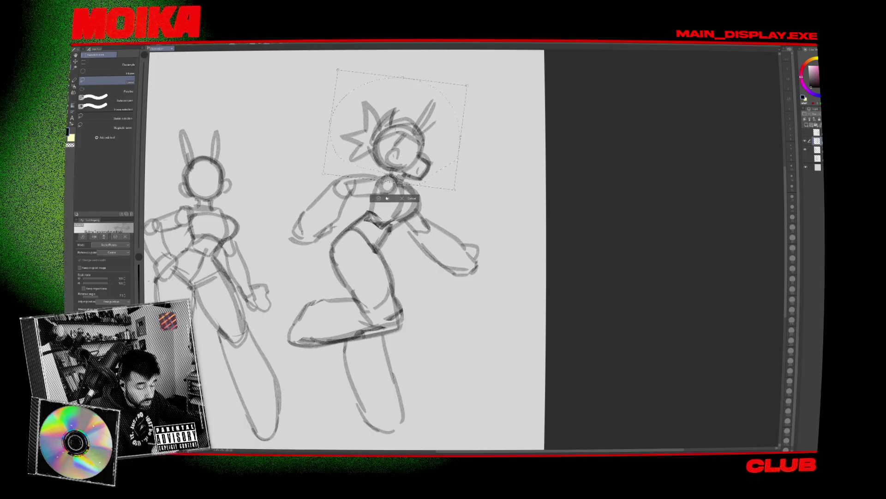
key(Return)
mouse_move(441, 292)
mouse_down()
mouse_move(488, 232)
mouse_move(491, 277)
mouse_up()
Scale the whole lunging figure down, move it left toward the standing robot, then hide the sketches
key(ctrl+t)
drag(524, 84, 508, 123)
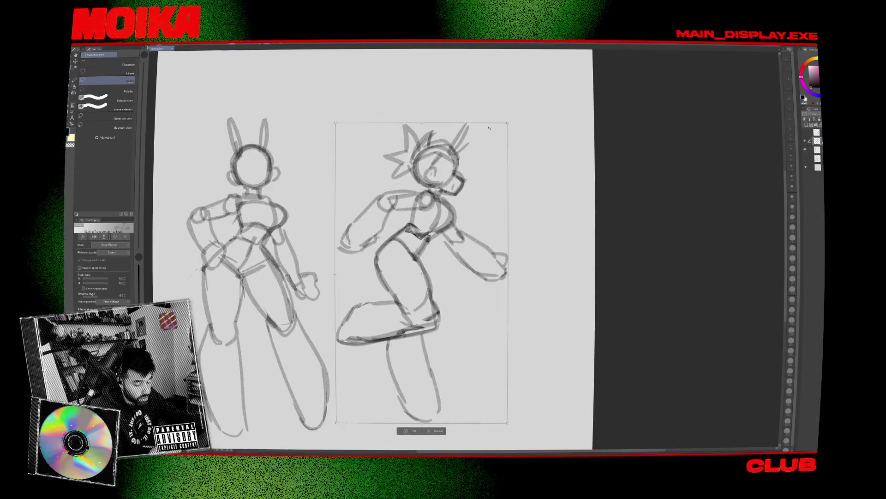
drag(423, 273, 411, 280)
click(403, 437)
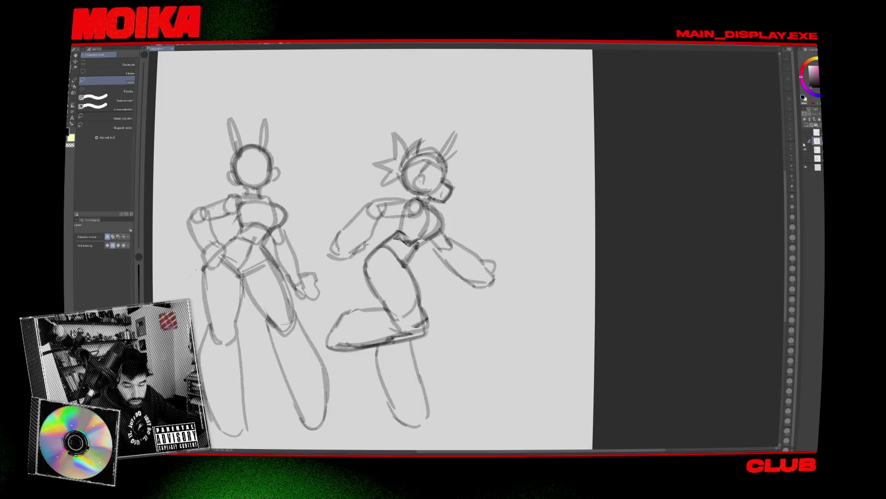
key(Delete)
key(ctrl+z)
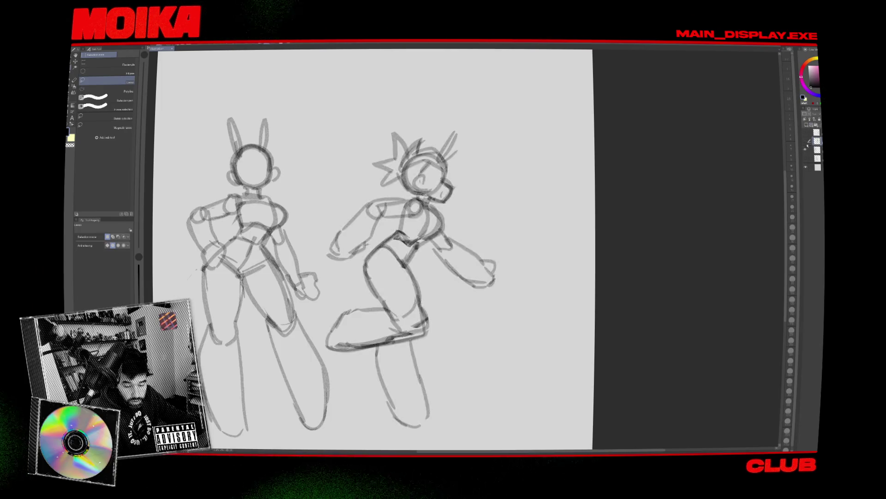
click(806, 140)
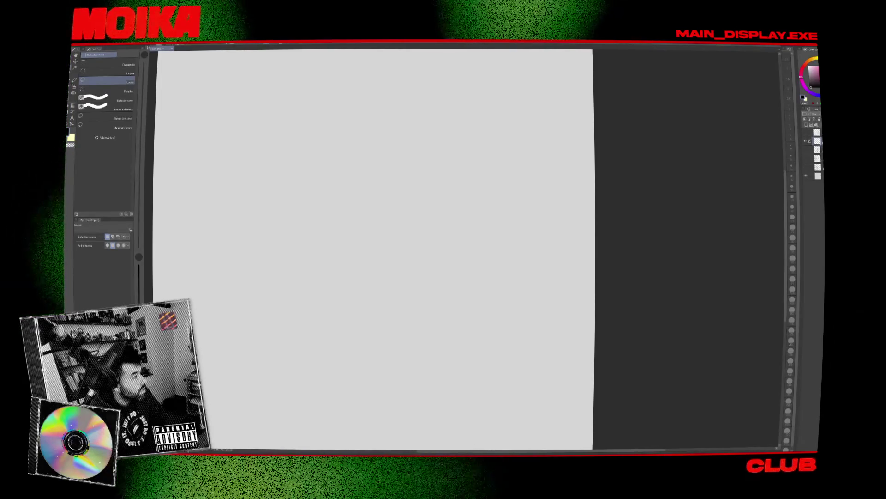
Switch to the browser showing a YouTube video of an animation cel being hand-painted
key(alt+Tab)
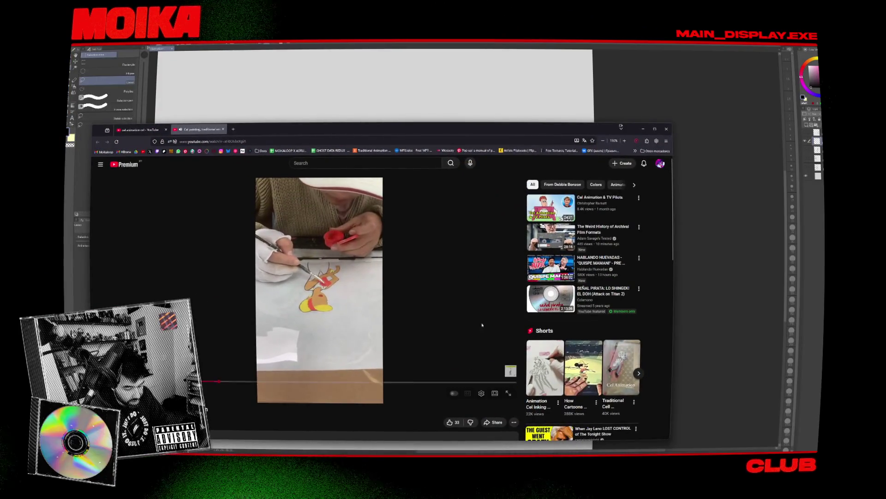
Skip ahead in the cel painting video, then close it to return to the search results
mouse_move(236, 387)
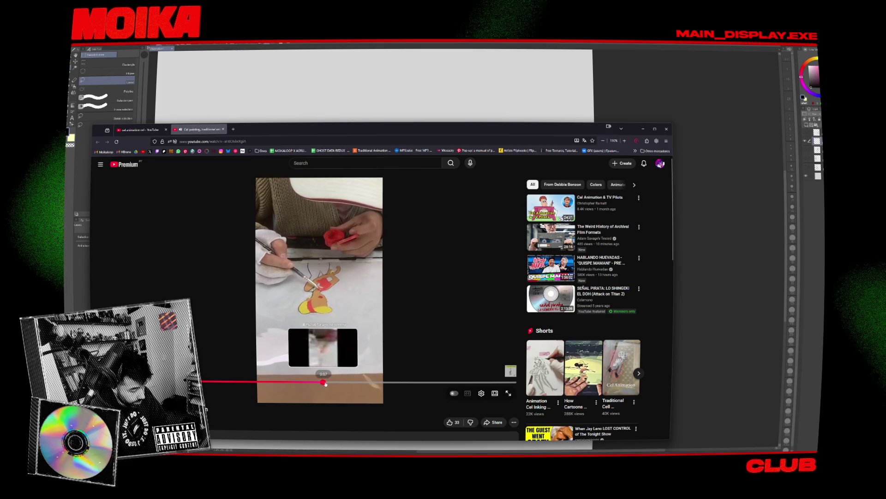
click(402, 381)
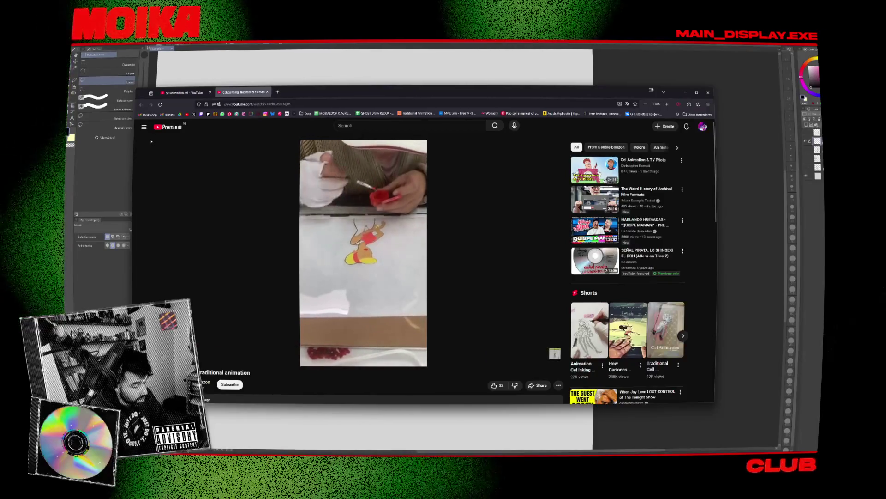
key(ctrl+w)
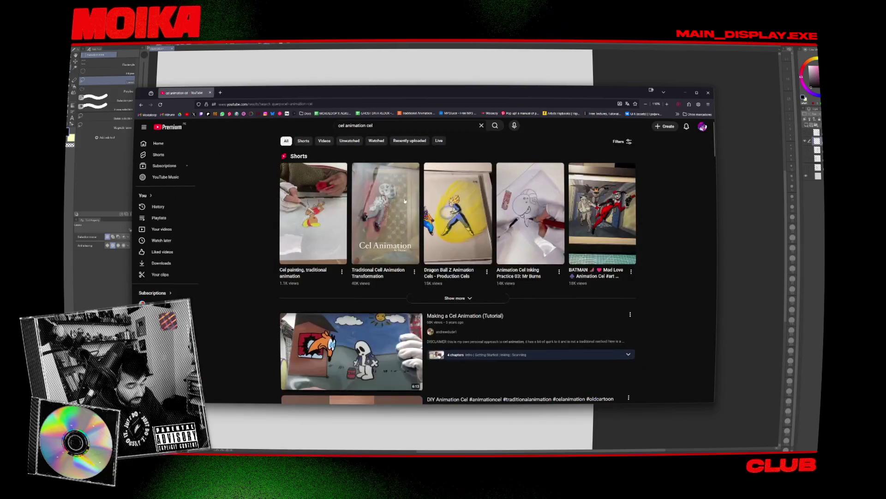
Open the Dragon Ball Z animation cels short in a new tab, watch it, and close it
middle_click(449, 218)
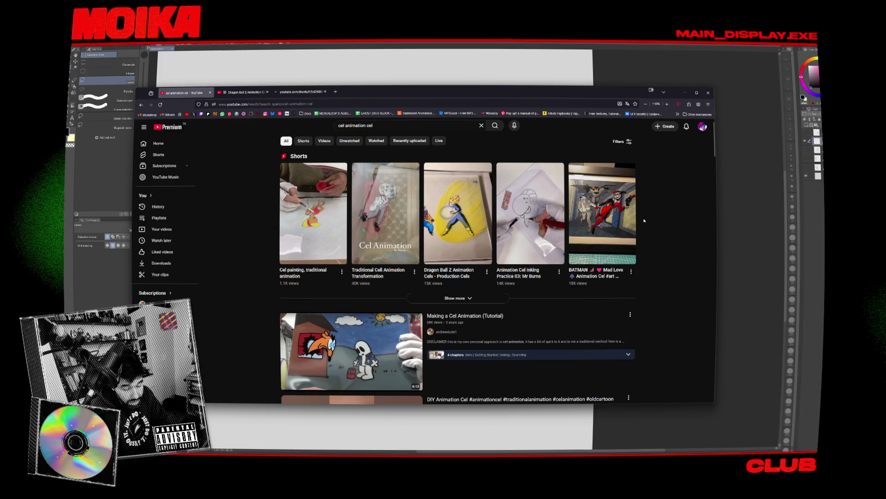
scroll(646, 222, down, 5)
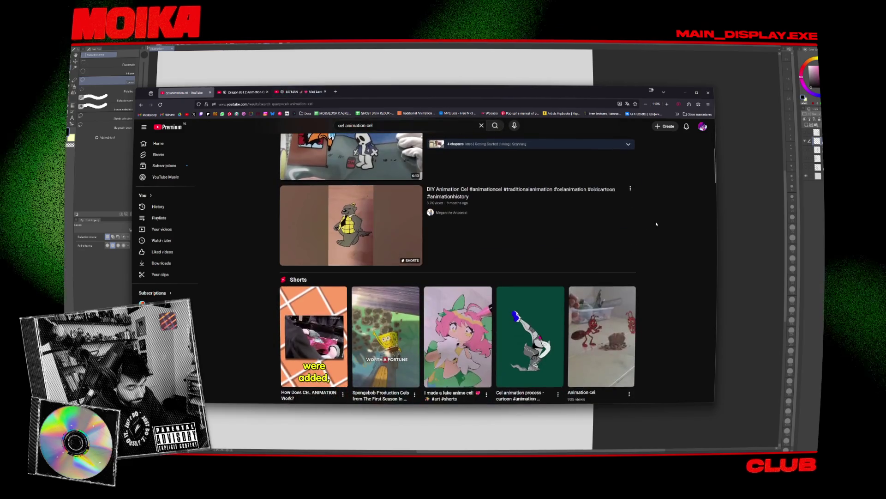
key(ctrl+Tab)
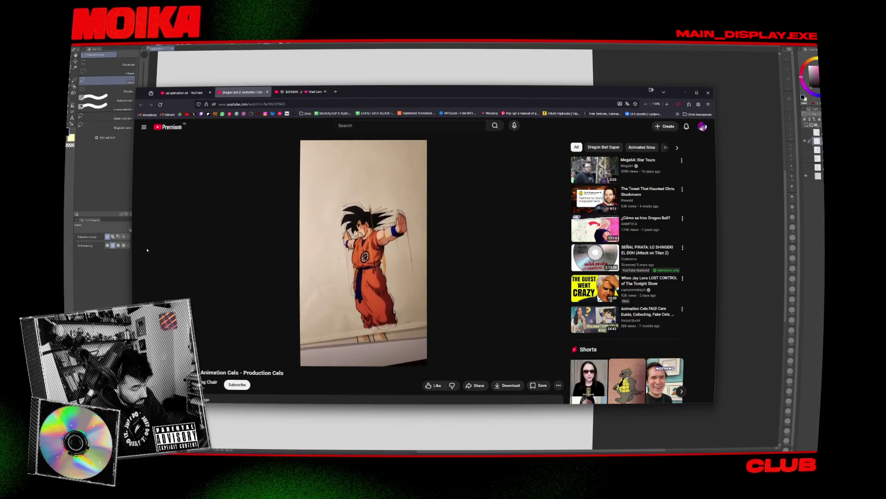
key(ctrl+w)
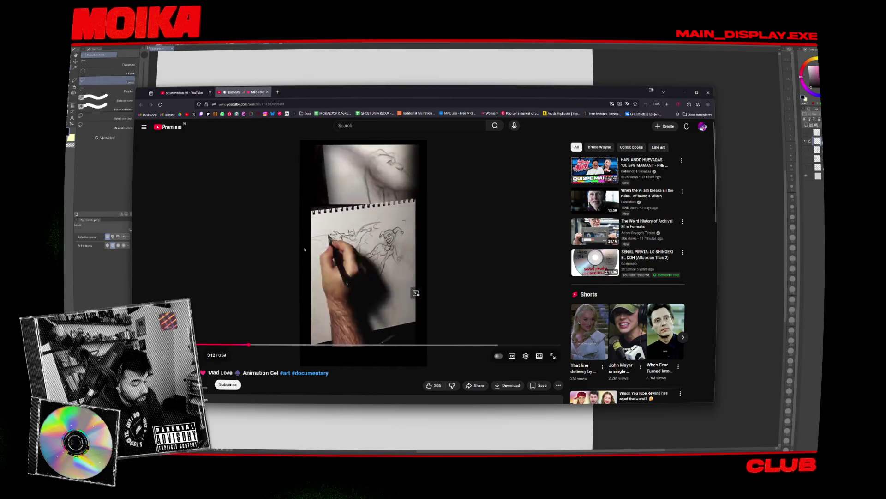
Pause, resume and skip the Mad Love cel short ahead to the finished cel, then close it
click(350, 269)
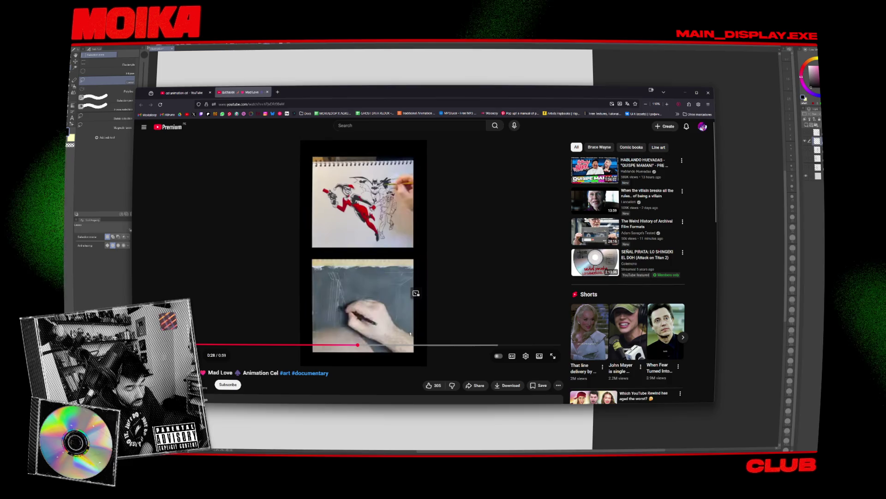
click(398, 302)
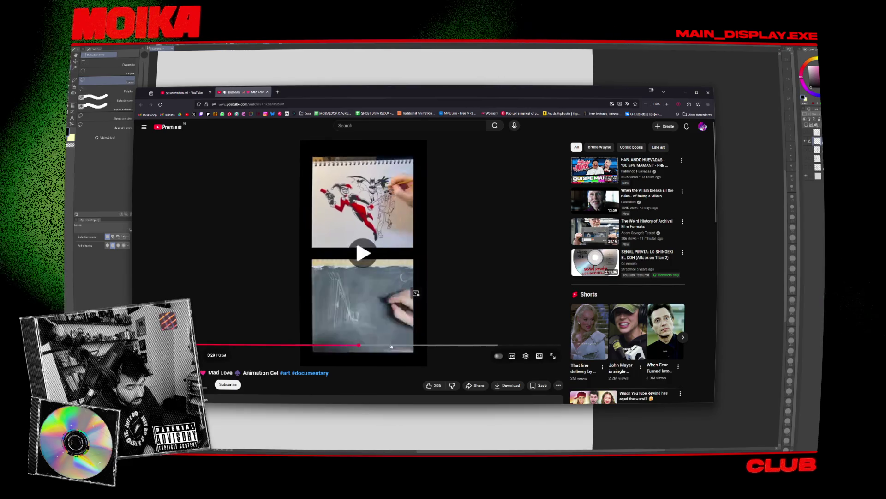
click(414, 345)
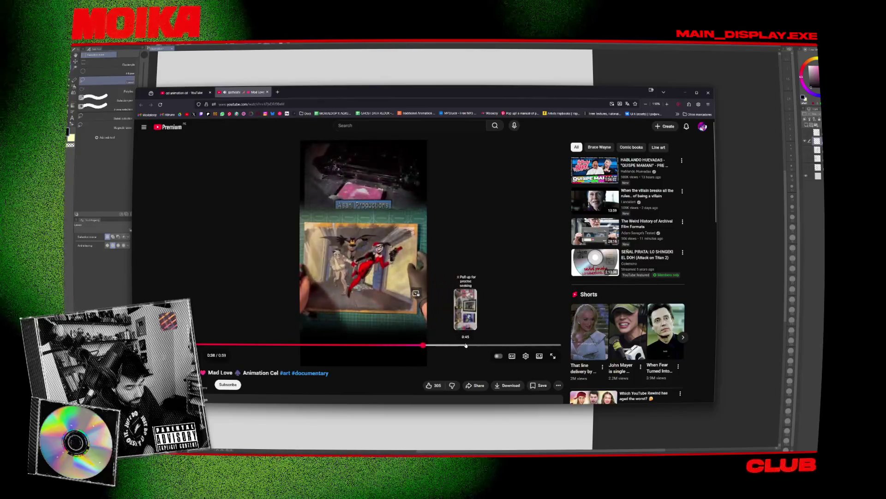
click(466, 345)
click(427, 271)
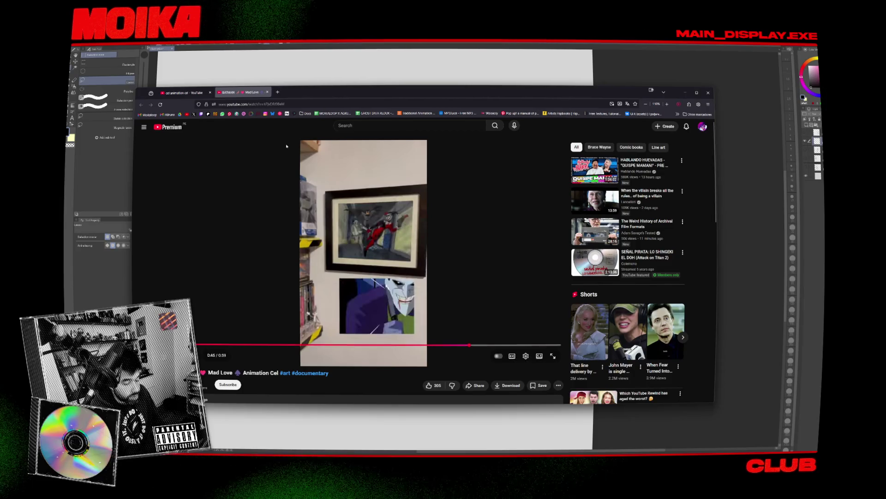
click(267, 91)
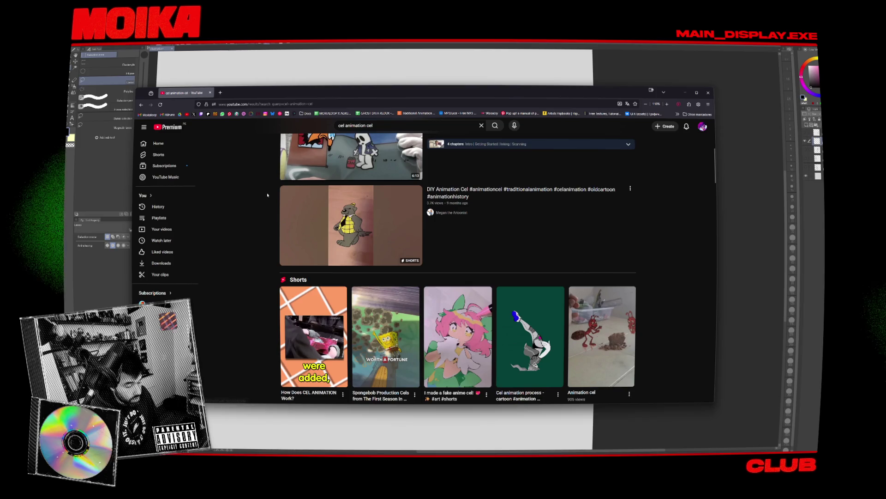
Scroll down to 'Inking & Painting Cel Animation', play it and skip a few seconds ahead
scroll(267, 195, down, 3)
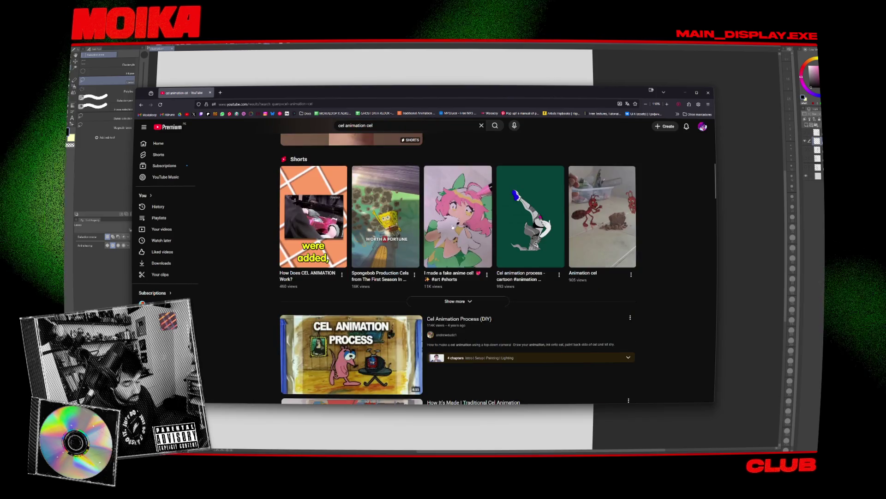
scroll(276, 241, down, 3)
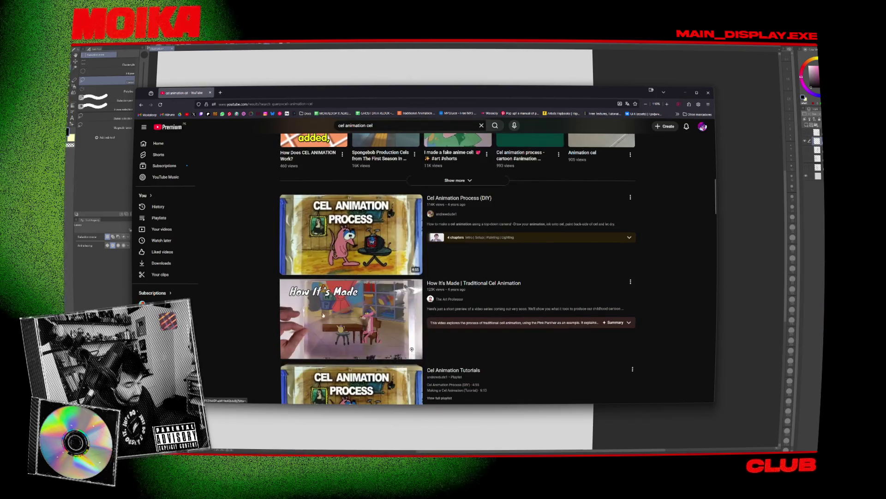
scroll(276, 241, down, 2)
mouse_move(311, 259)
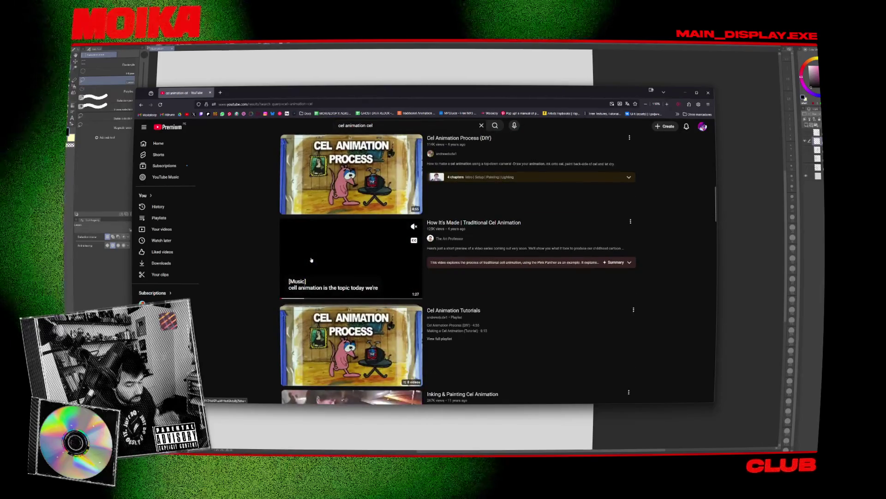
scroll(266, 251, down, 2)
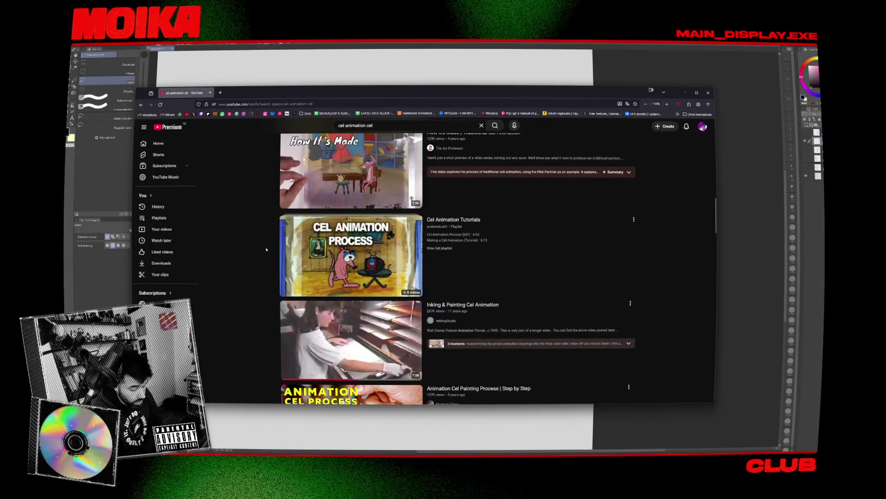
click(303, 342)
drag(379, 349, 385, 349)
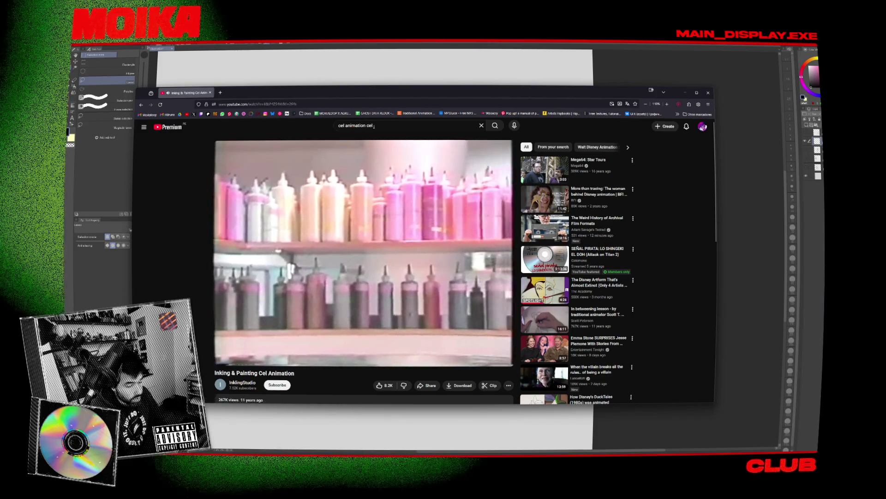
Search for 'cel animation cel documentary' and scroll through the results
text( documentary)
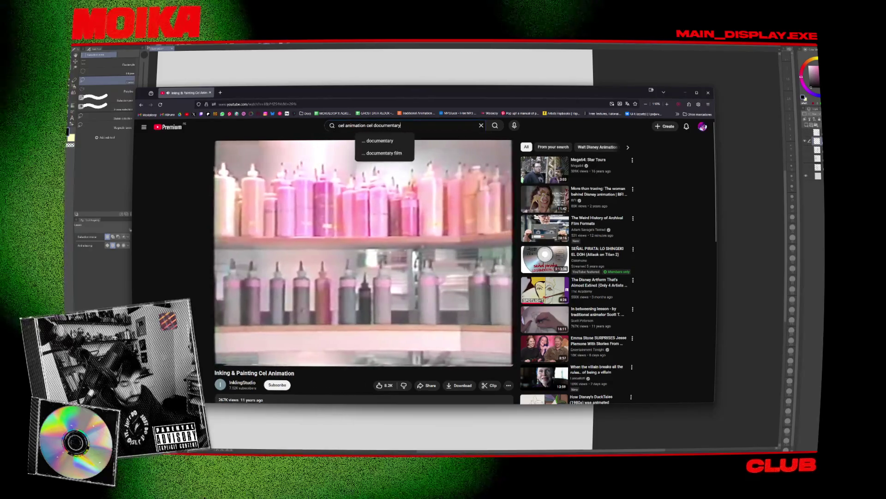
key(Return)
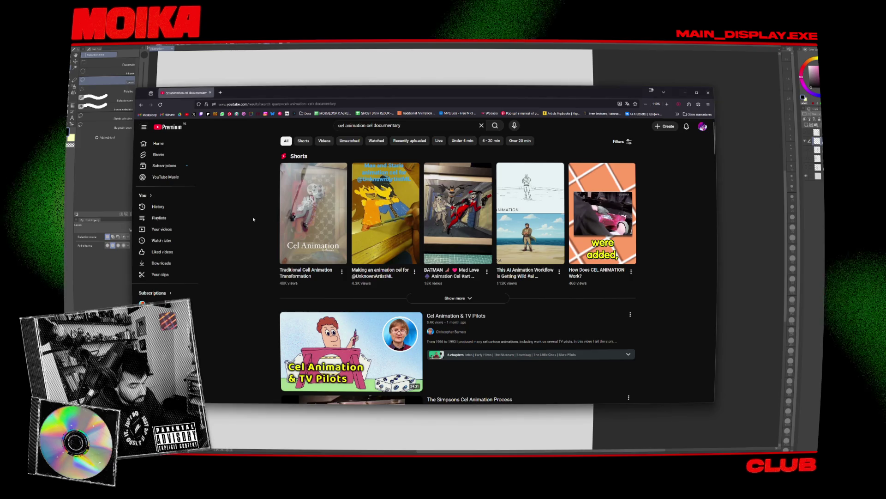
scroll(490, 151, down, 3)
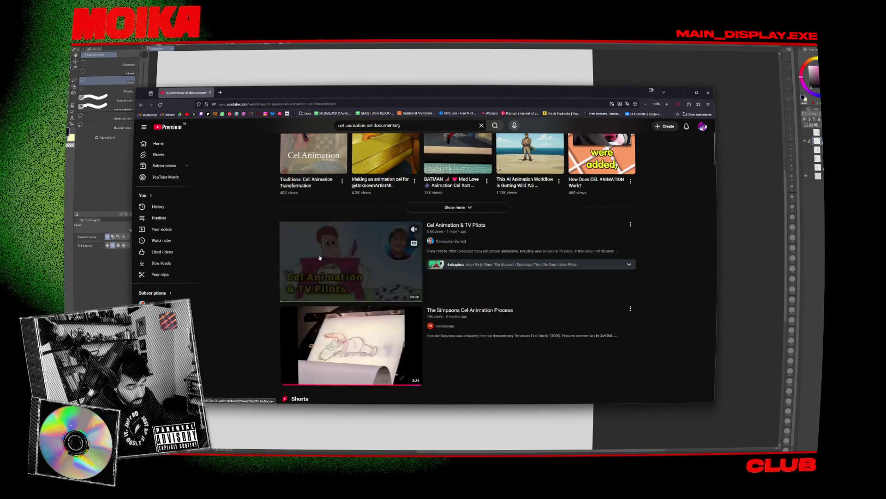
scroll(274, 261, down, 3)
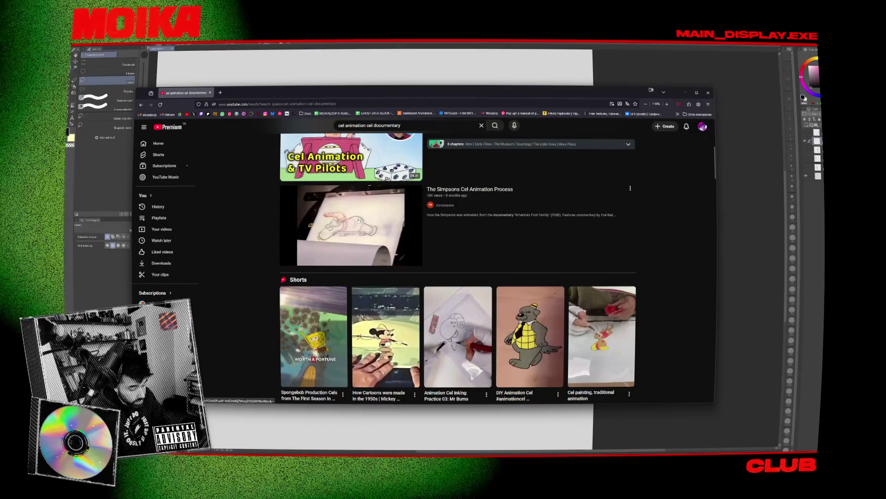
scroll(265, 232, down, 4)
scroll(265, 232, down, 3)
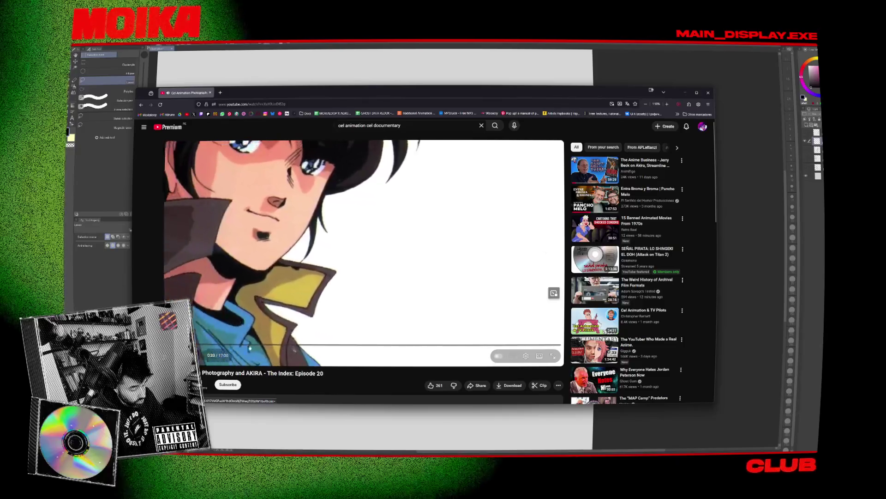
Restart the AKIRA Index episode from the beginning and bring the browser back to the front
click(199, 345)
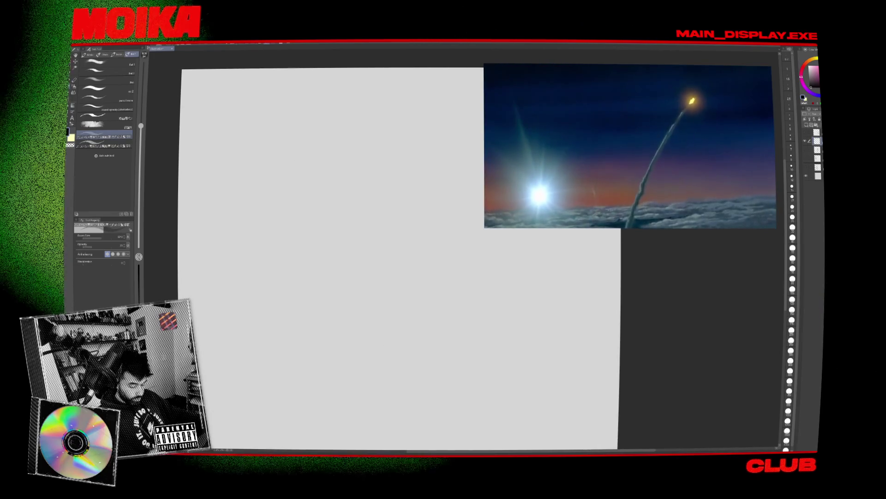
key(alt+Tab)
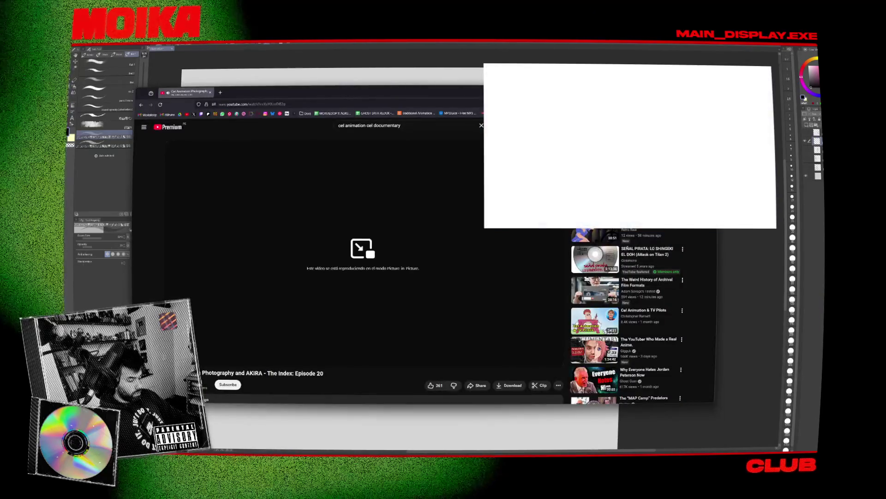
Go back to the Clip Studio Paint canvas and try a curved test pencil stroke
key(alt+Tab)
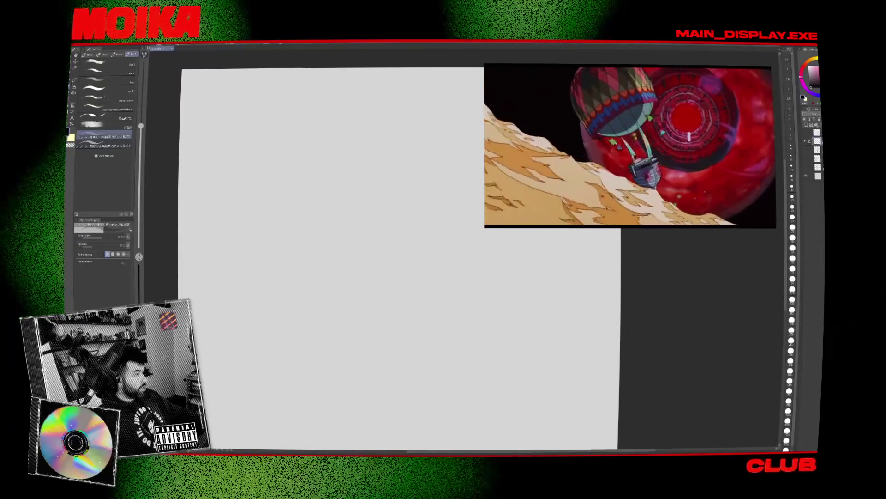
drag(272, 242, 269, 276)
key(Delete)
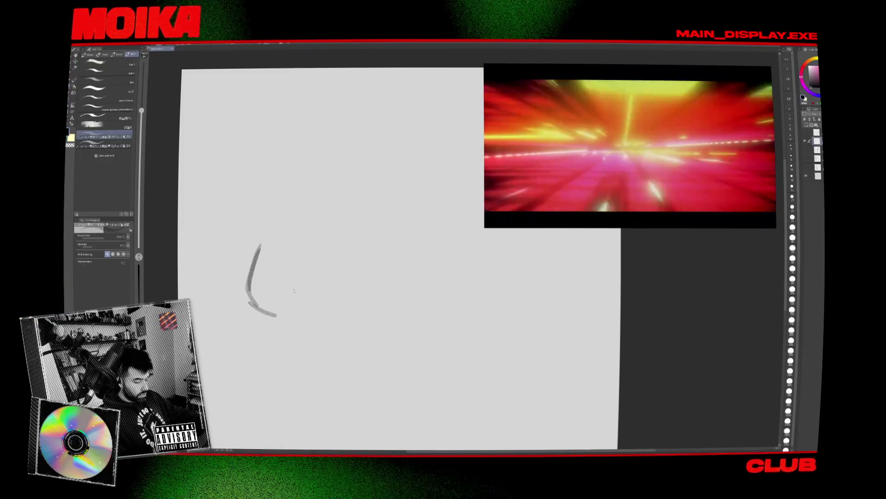
Lasso-select the stray stroke near the bottom and return to the pencil
key(m)
drag(305, 347, 263, 353)
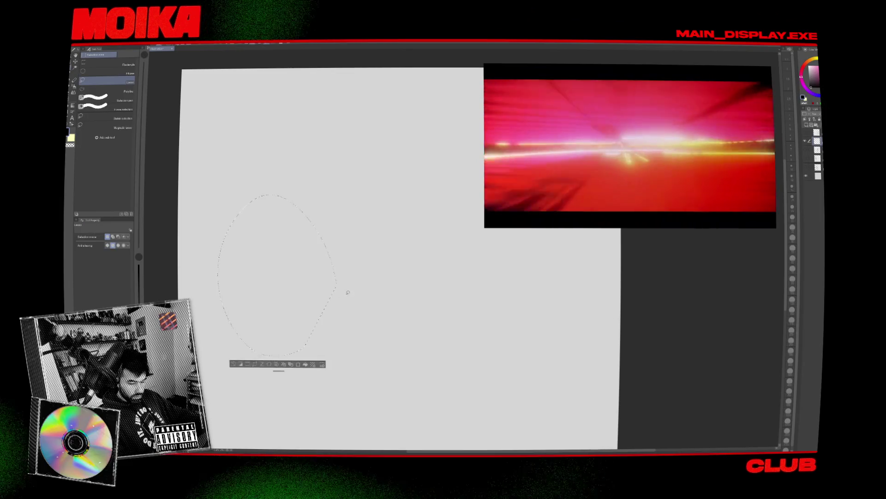
key(b)
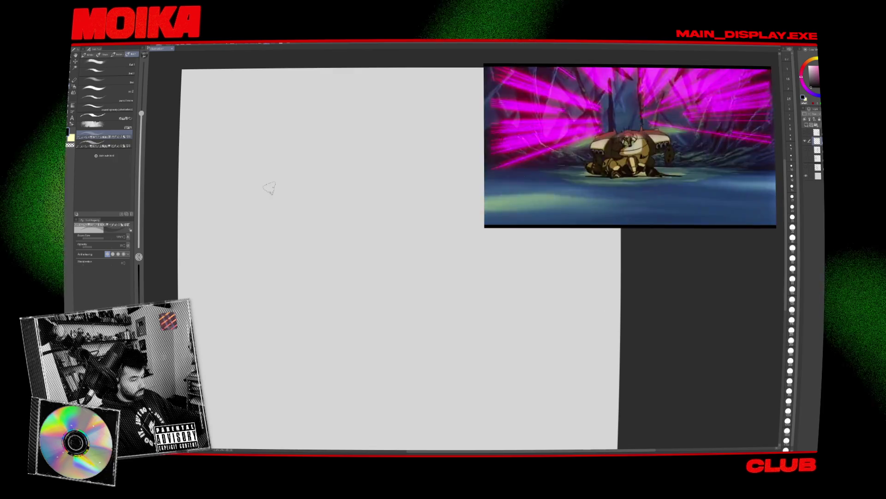
Sketch the robot's round head with two rabbit ears above it
mouse_move(341, 108)
mouse_down()
mouse_move(351, 157)
mouse_move(342, 106)
mouse_move(338, 159)
mouse_move(324, 166)
mouse_move(364, 154)
mouse_up()
key(ctrl+z)
key(ctrl+z)
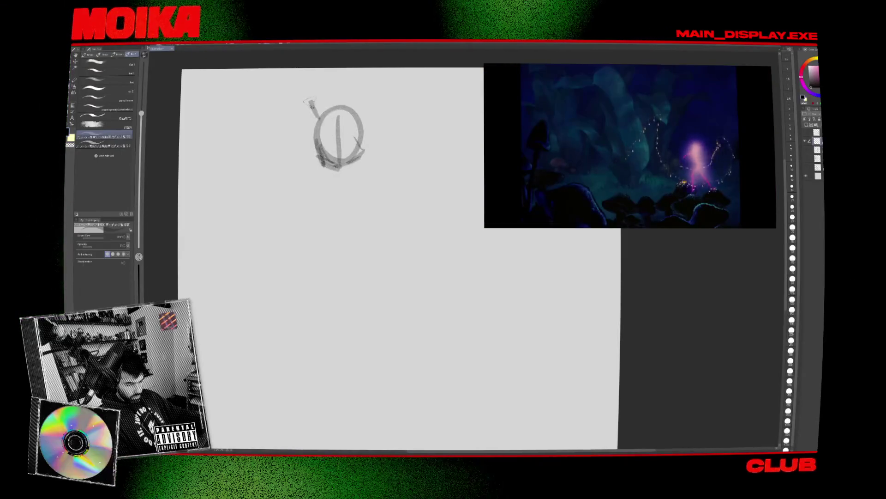
drag(312, 93, 323, 134)
drag(358, 91, 350, 127)
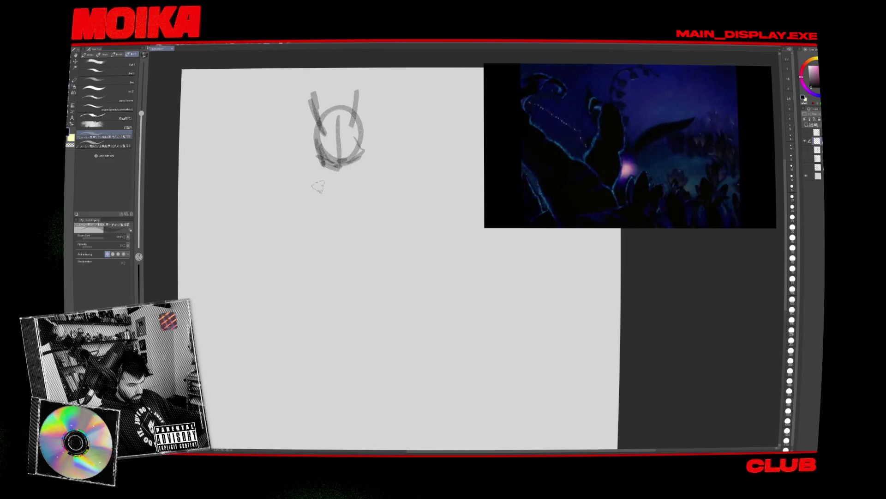
Draw the bowl-shaped chest and flared hips, then transform the whole sketch
mouse_move(319, 180)
mouse_down()
mouse_move(310, 215)
mouse_move(361, 214)
mouse_up()
mouse_move(367, 180)
mouse_down()
mouse_move(361, 216)
mouse_move(372, 203)
mouse_move(307, 184)
mouse_move(339, 212)
mouse_move(339, 243)
mouse_move(360, 238)
mouse_move(307, 261)
mouse_up()
drag(326, 233, 293, 281)
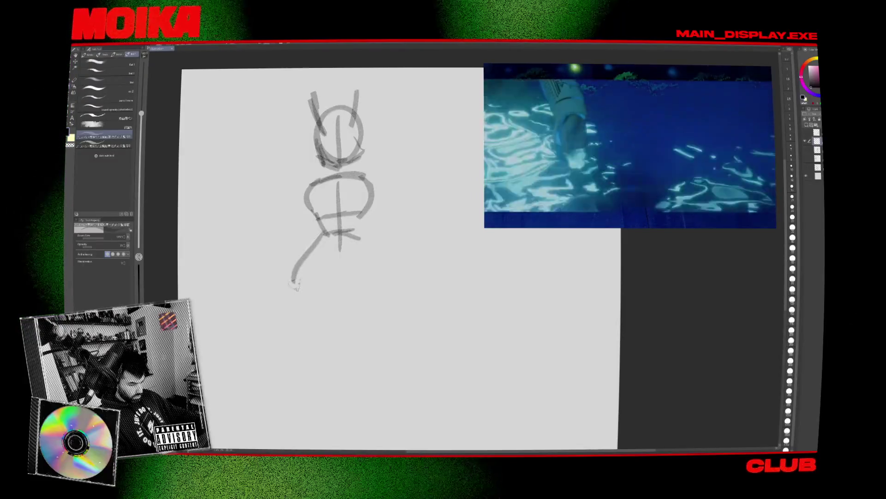
drag(326, 228, 293, 271)
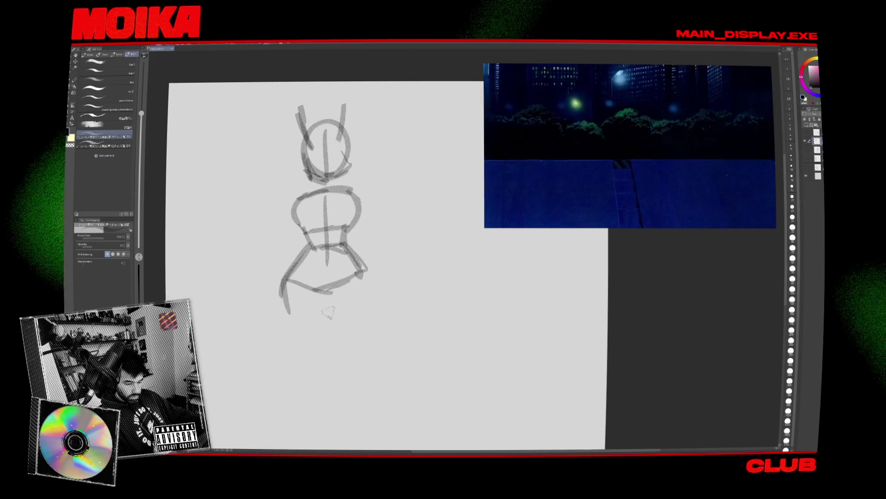
key(ctrl+t)
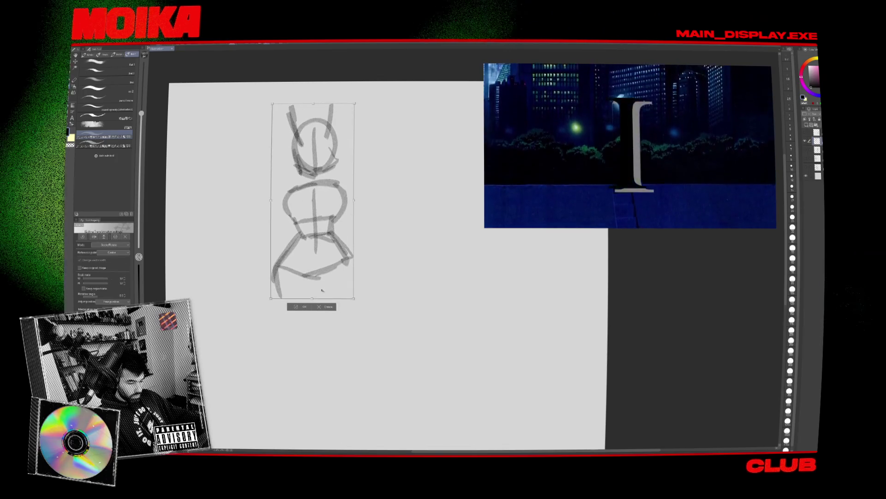
Commit the transform and draw both long legs down to the feet
key(Return)
scroll(282, 260, down, 1)
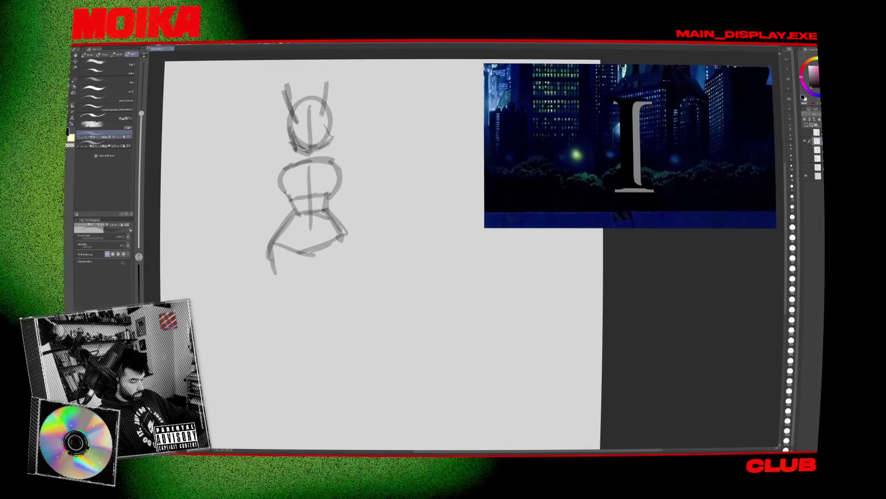
drag(266, 252, 292, 342)
drag(309, 254, 308, 341)
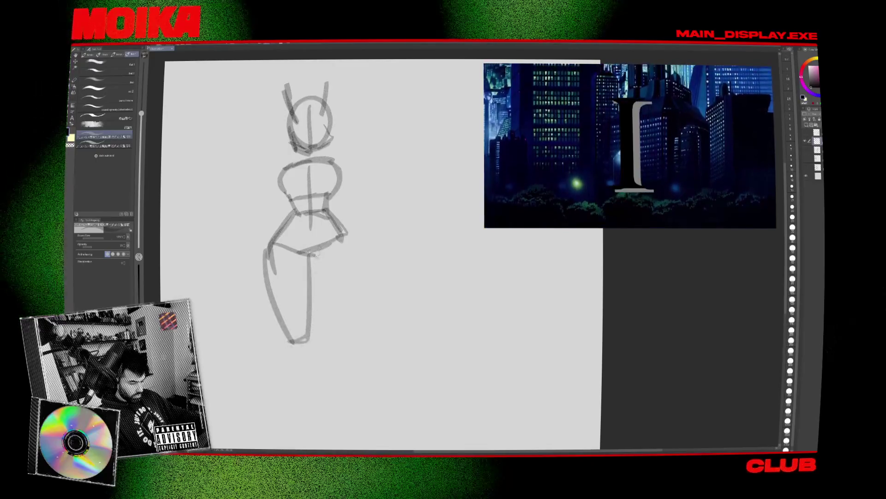
drag(316, 263, 316, 339)
drag(344, 235, 331, 342)
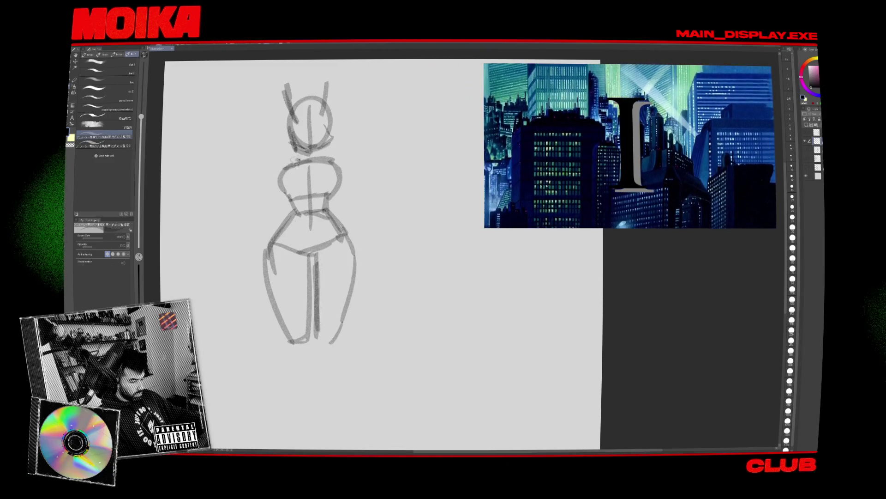
Start the arm angling outward from the left shoulder, undoing a stray hand stroke
mouse_move(294, 159)
mouse_down()
mouse_move(237, 196)
mouse_move(254, 208)
mouse_move(281, 181)
mouse_up()
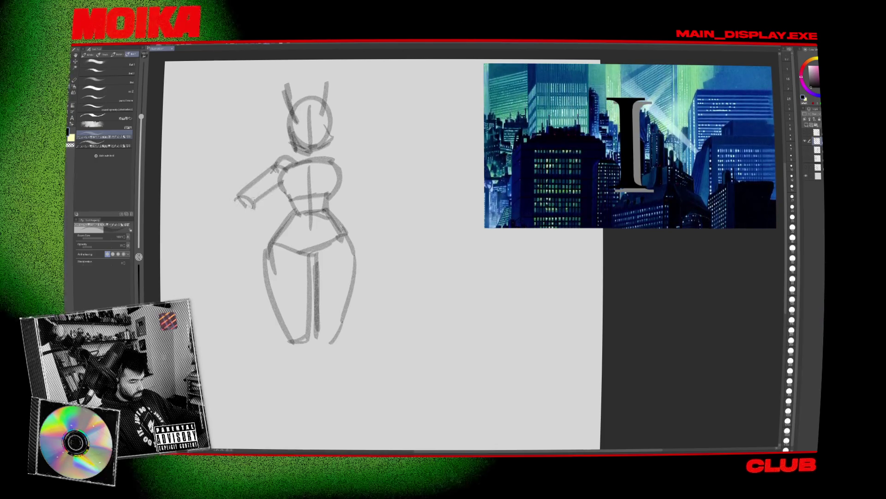
key(ctrl+z)
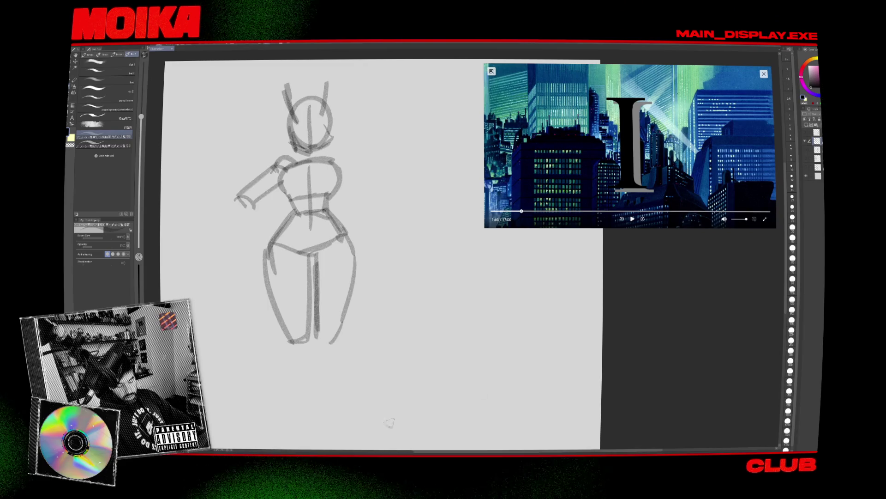
mouse_move(384, 454)
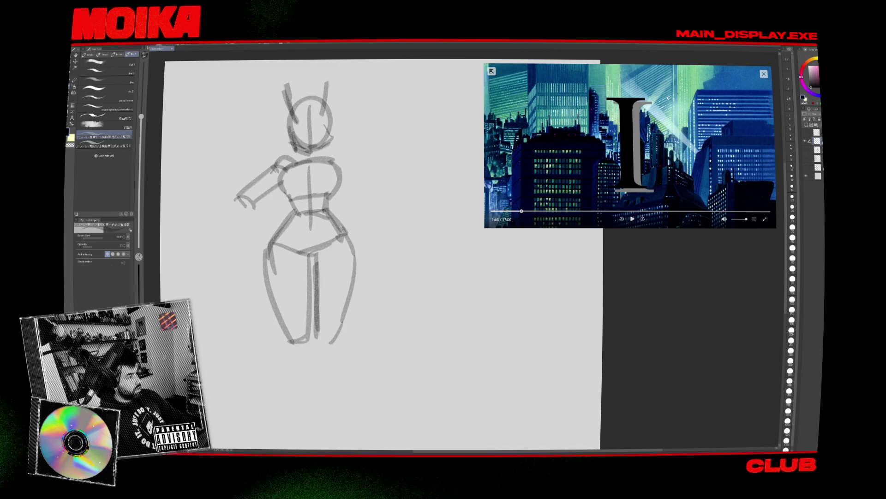
Rewind the floating reference video several seconds, resume it, then pause it
key(Left)
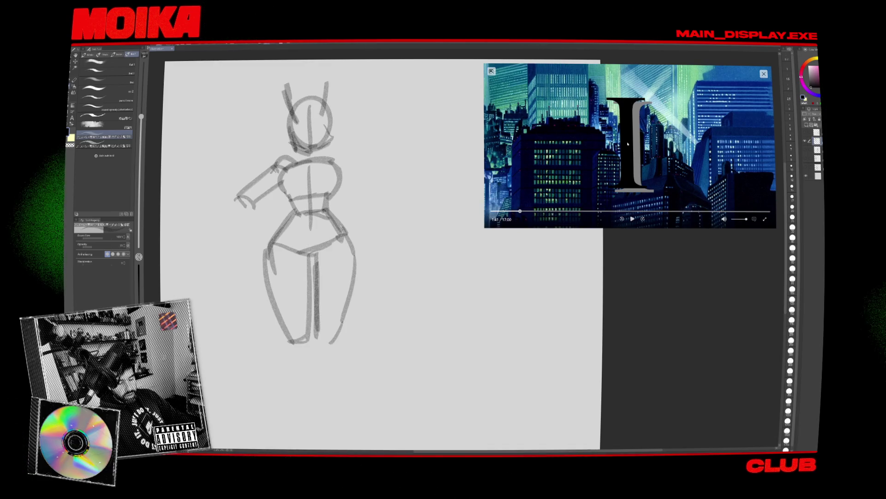
key(space)
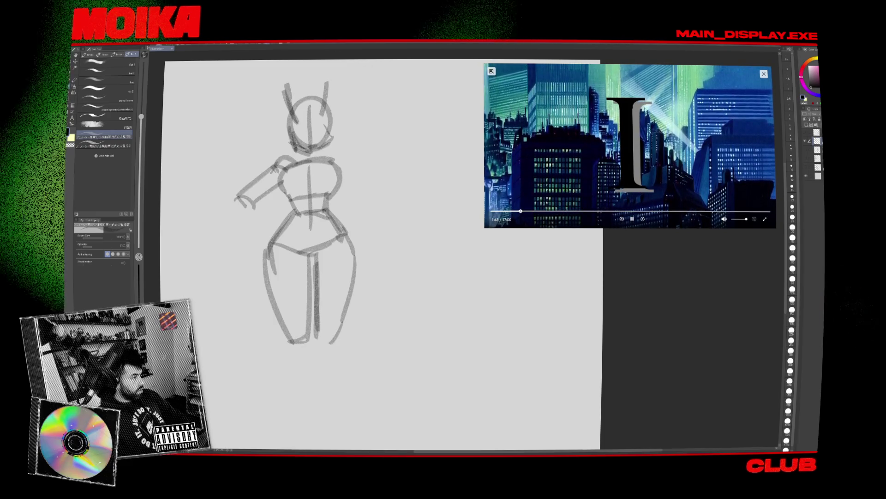
key(Left)
key(Left)
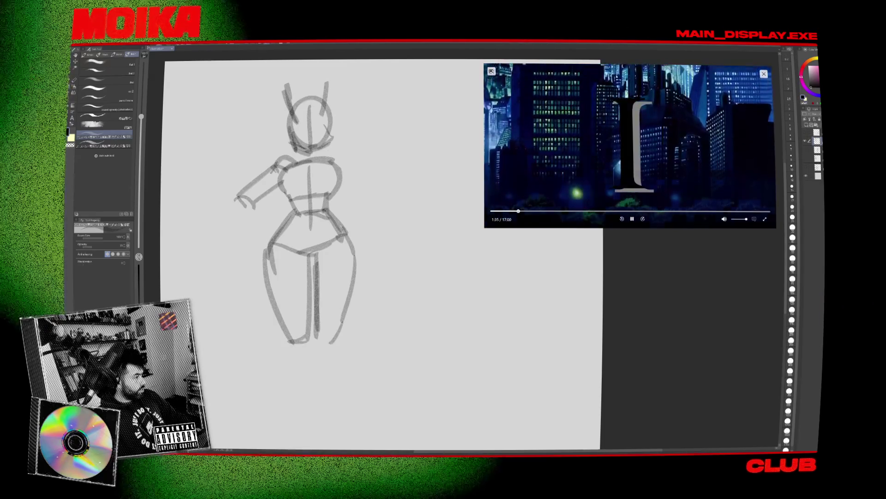
key(Left)
key(Left)
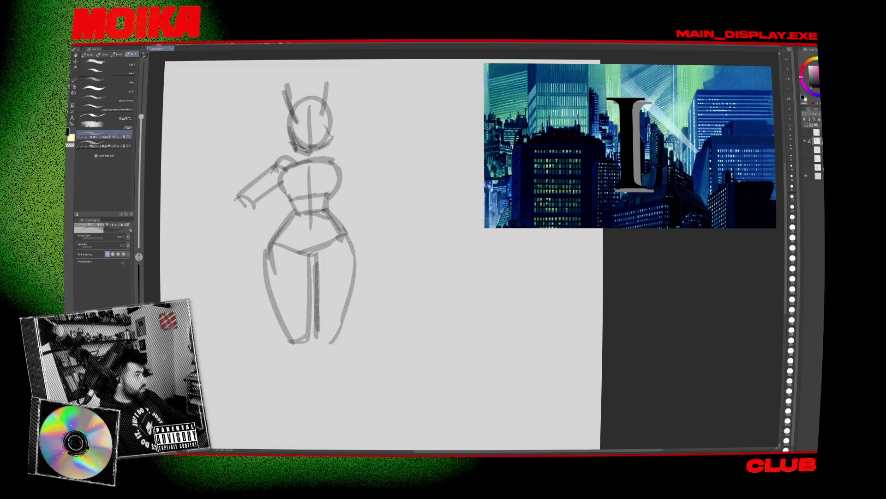
mouse_move(562, 167)
click(632, 219)
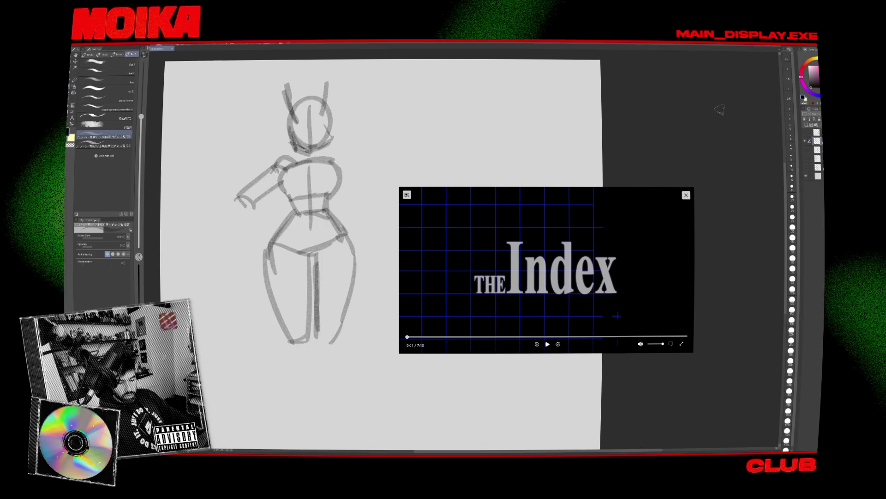
Move the floating reference video to the top-right beside the canvas and resume playback
drag(642, 198, 722, 80)
click(634, 214)
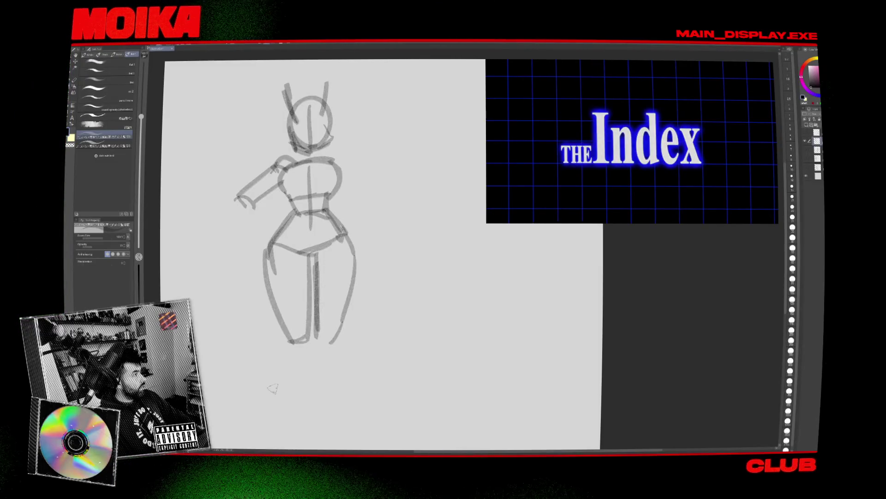
key(ctrl+t)
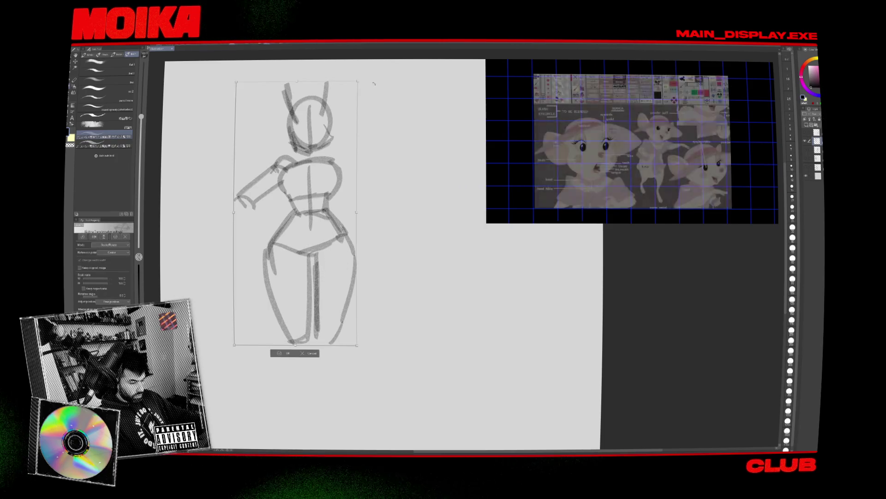
Shrink the figure sketch and move it higher up the page
drag(359, 81, 334, 132)
drag(301, 291, 302, 243)
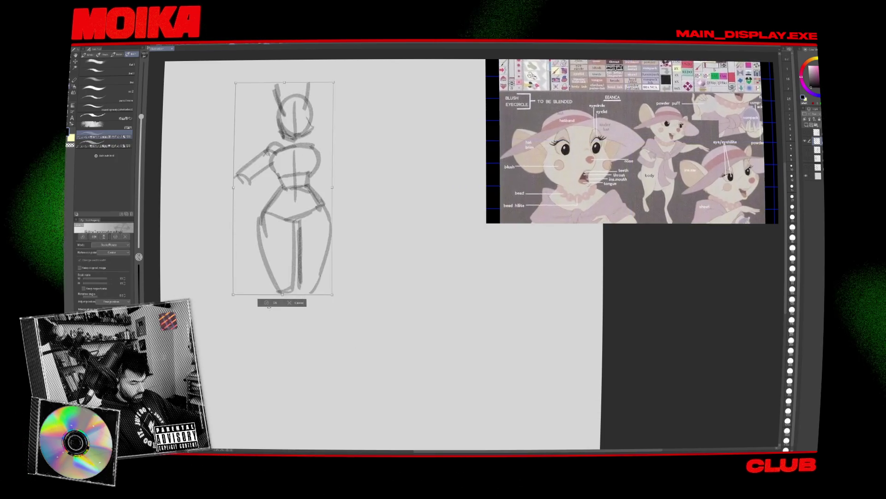
key(Return)
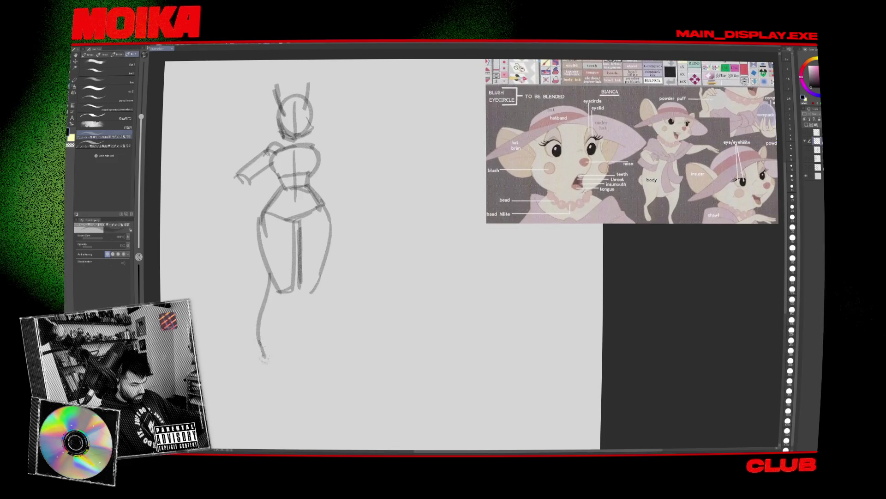
Select the figure's legs and tilt them to the left
mouse_move(270, 276)
mouse_down()
mouse_move(256, 344)
mouse_move(290, 397)
mouse_move(292, 355)
mouse_up()
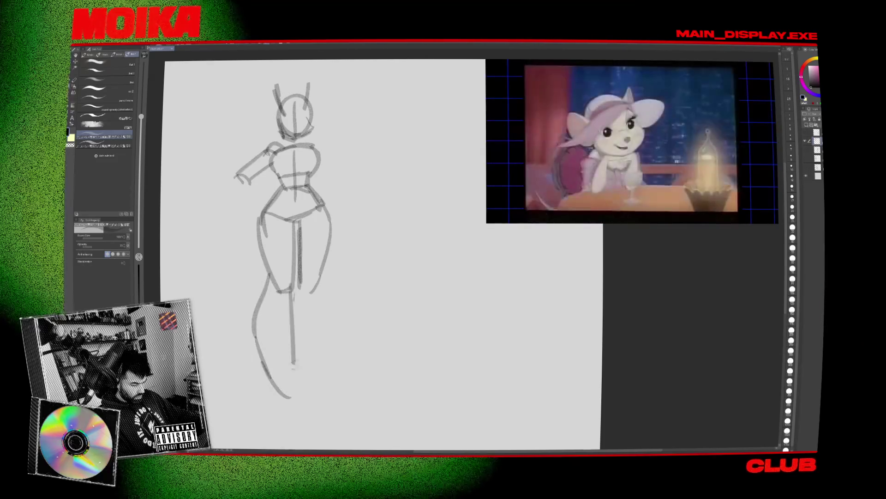
drag(281, 413, 258, 216)
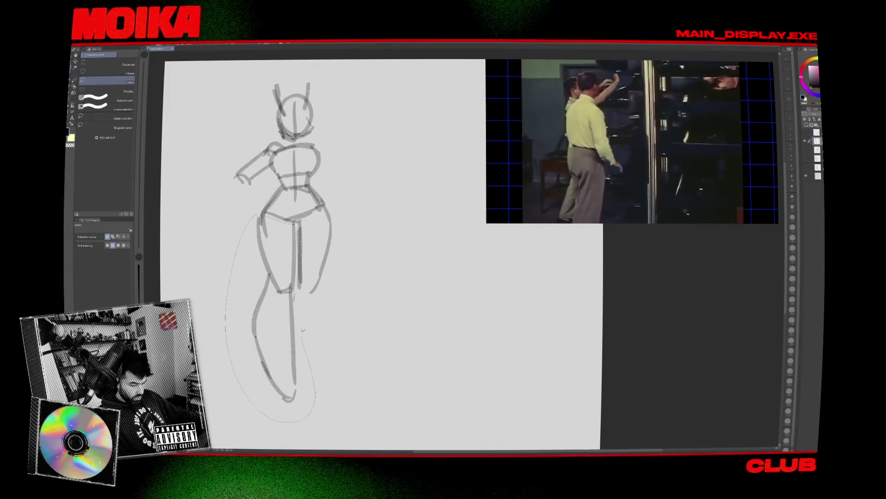
key(ctrl+t)
drag(301, 314, 261, 317)
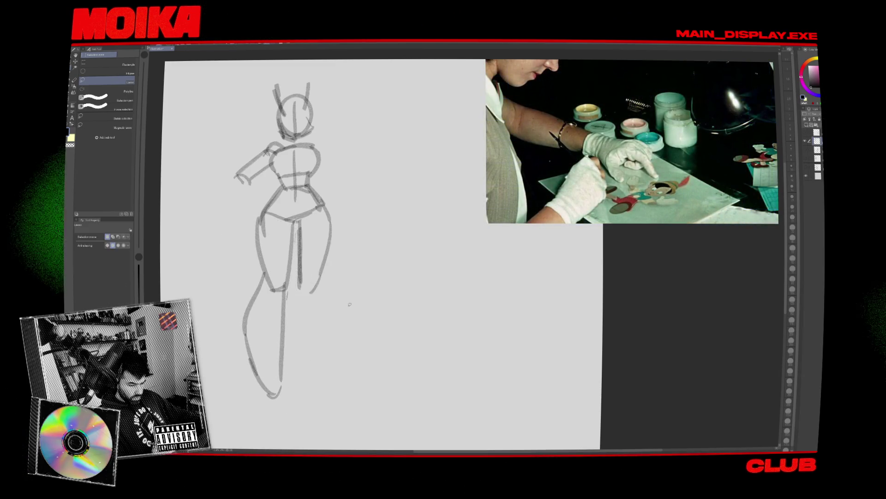
key(p)
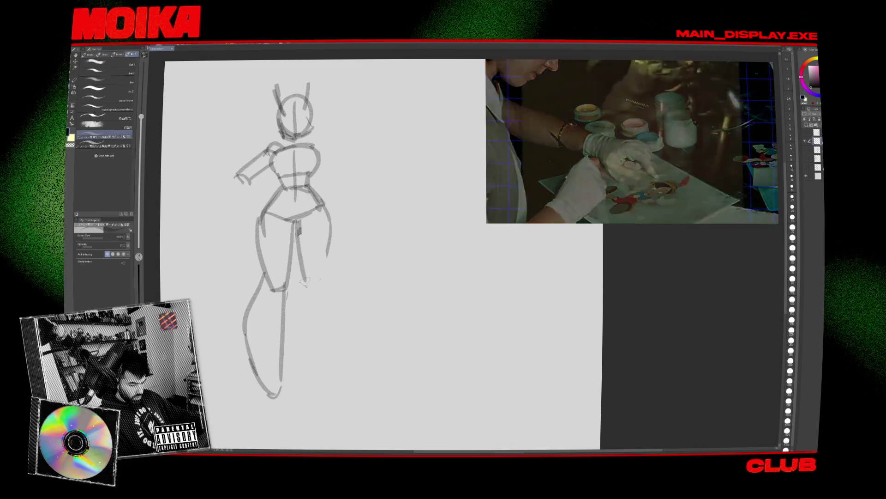
Redraw the right thigh and lower leg, and bend the left forearm onto the hip
mouse_move(329, 210)
mouse_down()
mouse_move(309, 288)
mouse_move(313, 387)
mouse_up()
mouse_move(331, 270)
mouse_down()
mouse_move(341, 301)
mouse_move(337, 388)
mouse_up()
drag(236, 178, 267, 199)
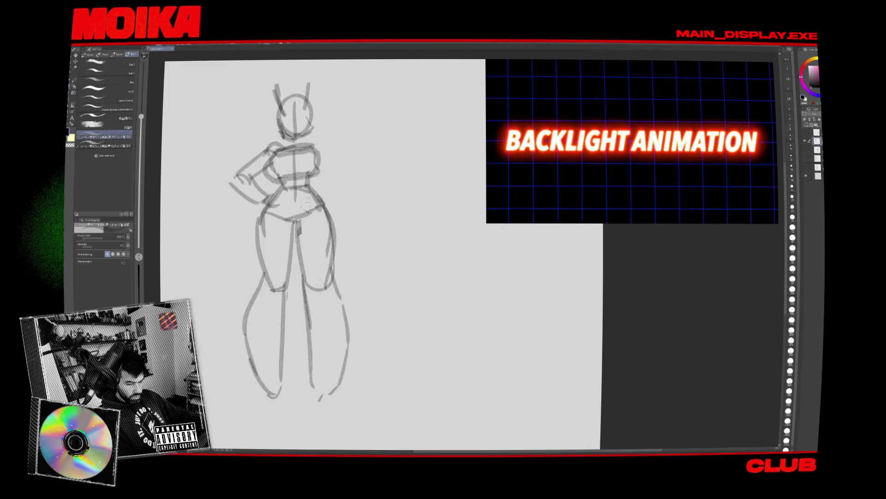
Draw the right arm from the shoulder down onto the hip, undoing a stray curve
drag(319, 189, 332, 171)
key(ctrl+z)
mouse_move(317, 141)
mouse_down()
mouse_move(349, 159)
mouse_move(326, 186)
mouse_up()
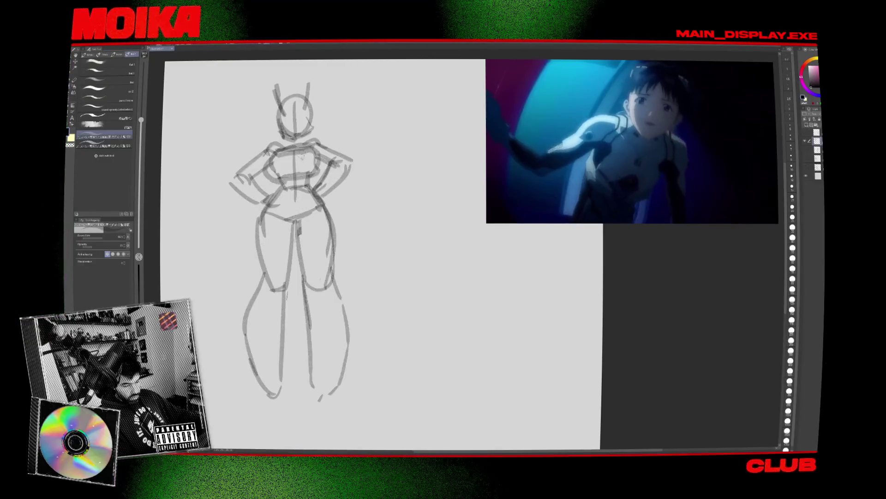
Select the head and rotate it slightly clockwise
key(m)
drag(281, 139, 271, 74)
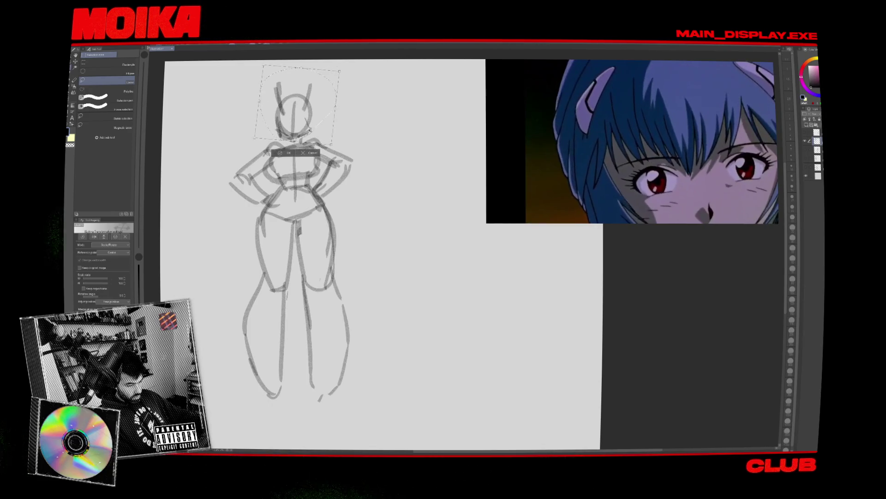
drag(339, 144, 335, 148)
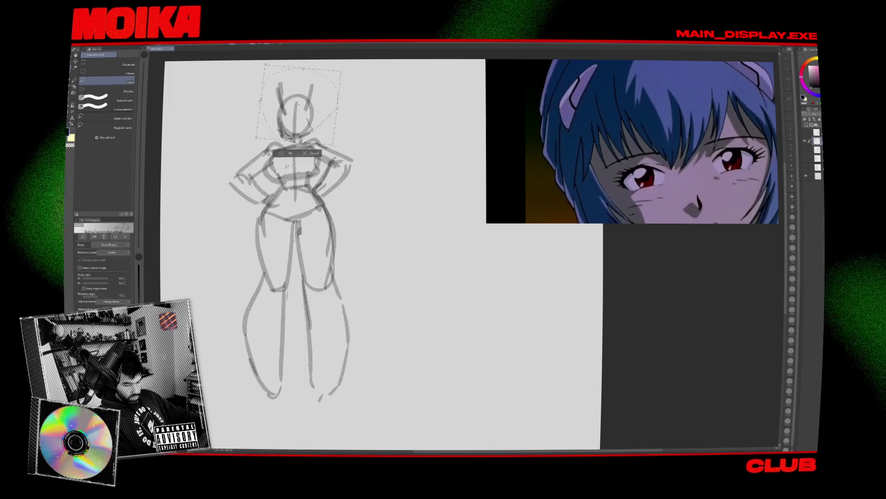
key(Return)
key(ctrl+d)
key(p)
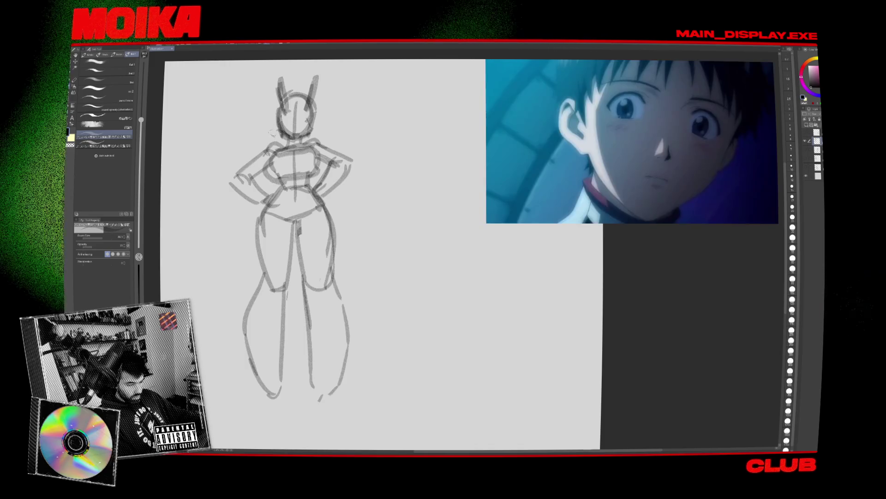
Refine the figure's lines using the eraser, airbrush and pencil
key(e)
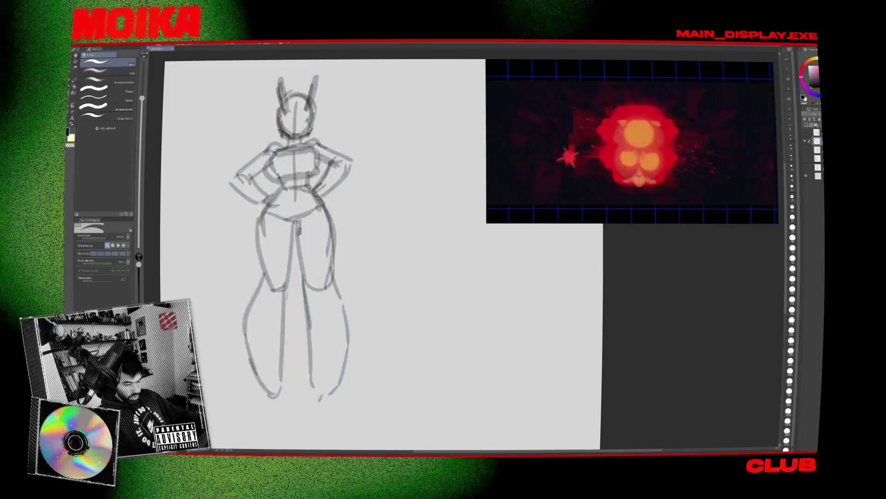
key(p)
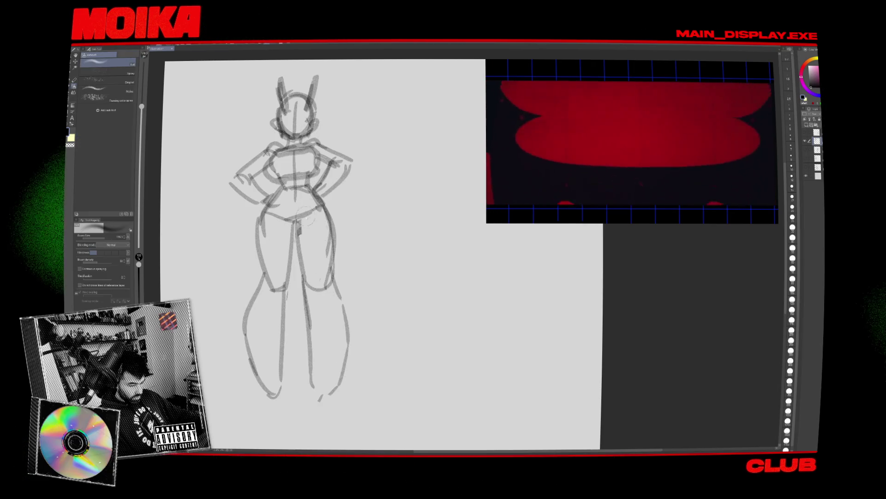
key(b)
key(p)
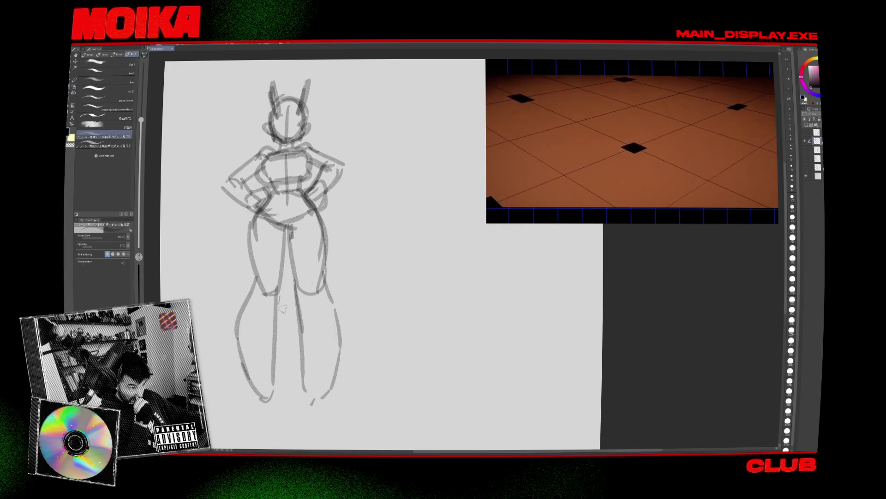
Adjust the selected hip area with a transform, then clean up with a smaller eraser
key(m)
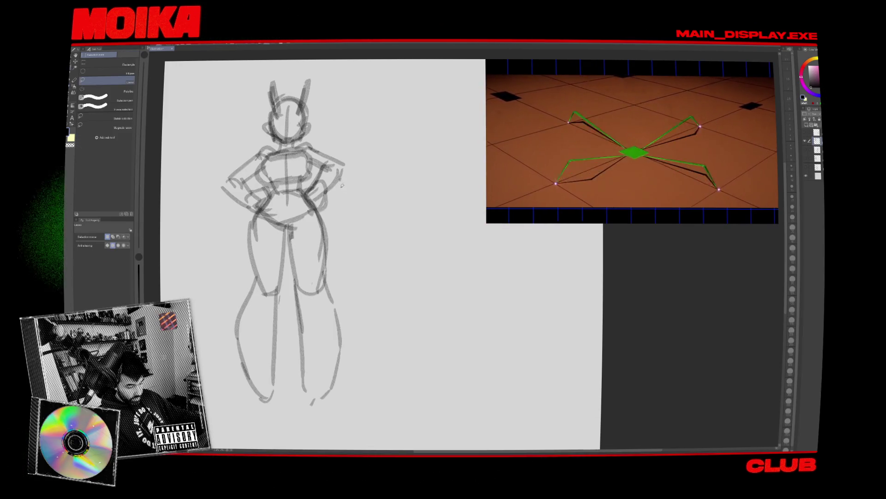
key(ctrl+t)
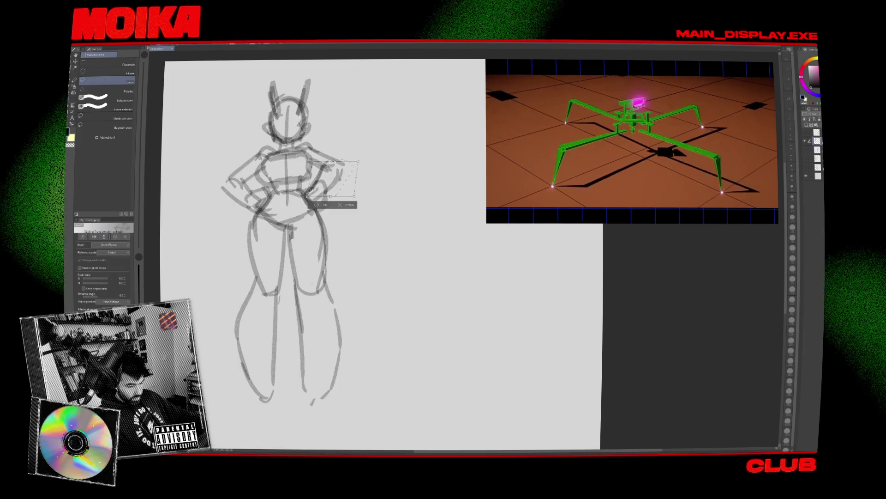
key(Return)
key(b)
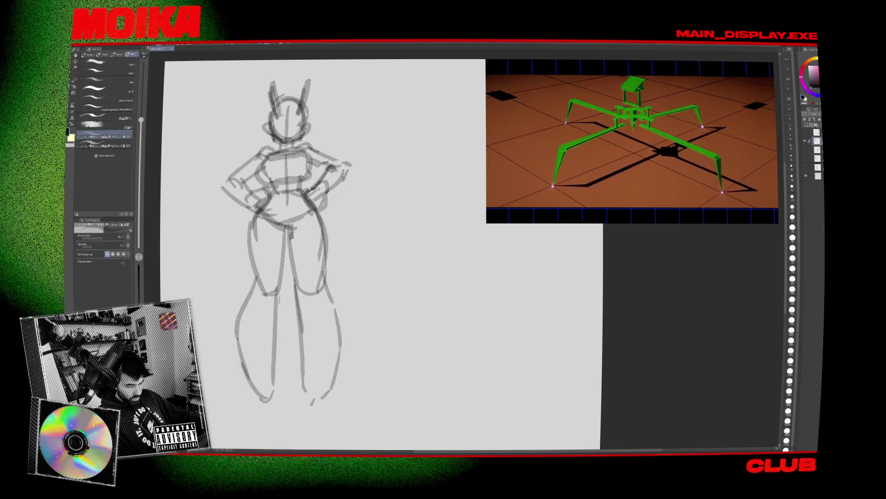
key(e)
key(bracketleft)
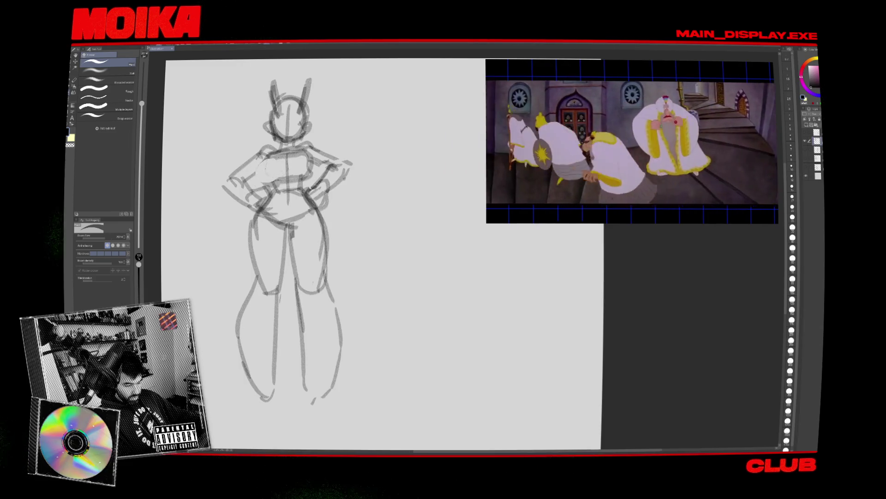
key(p)
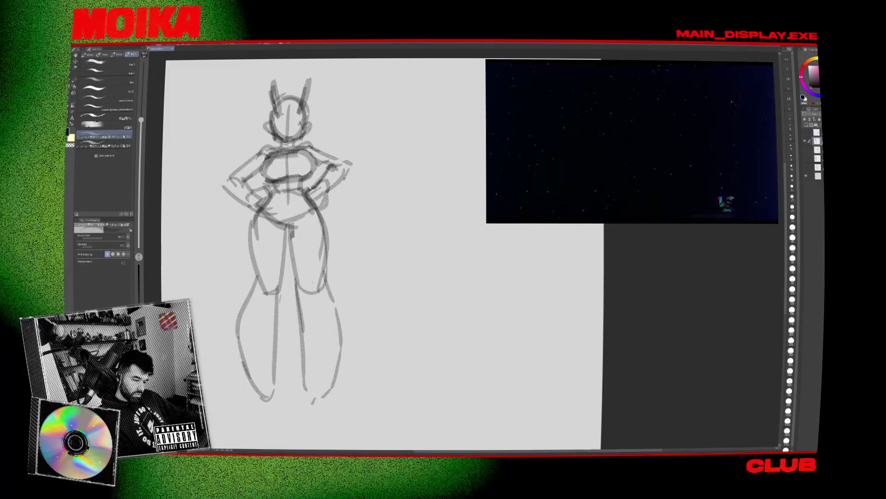
Transform the selected head and pan the canvas left to open empty page
key(m)
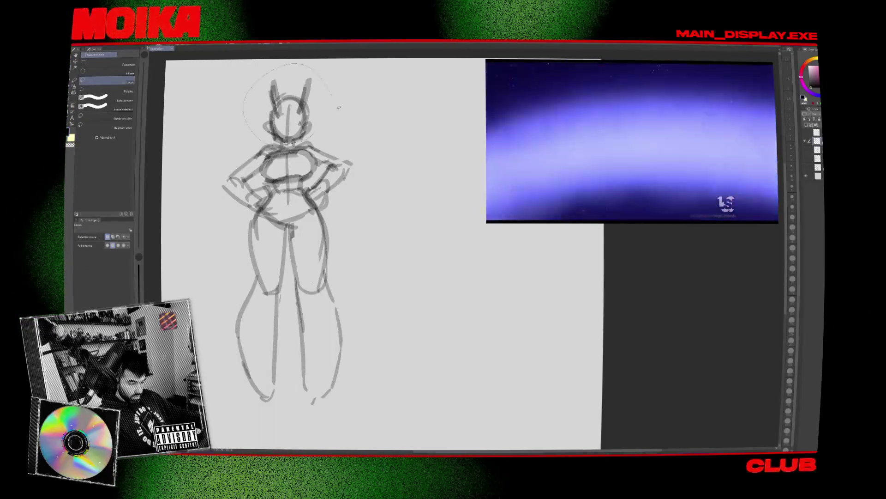
key(ctrl+t)
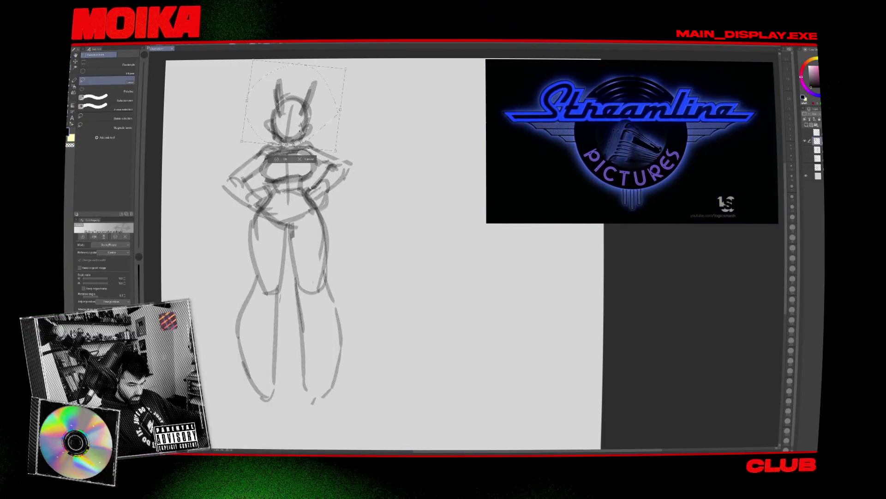
click(286, 159)
key(p)
drag(329, 278, 274, 299)
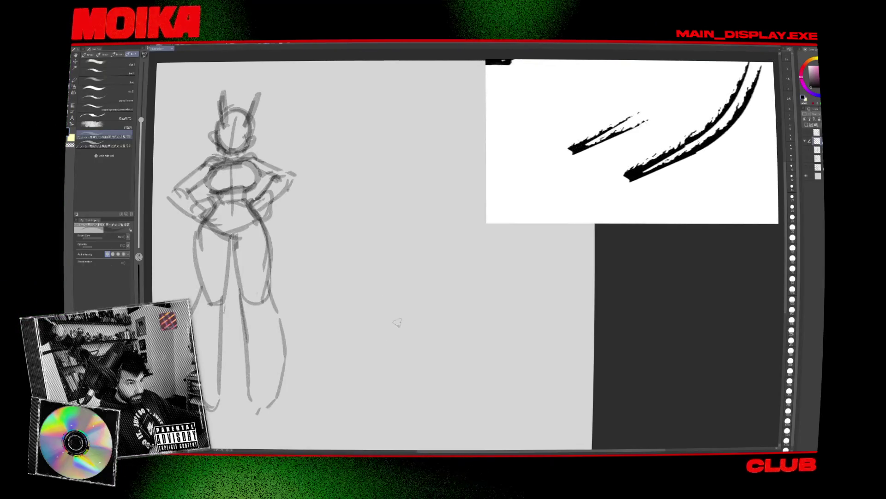
Rough in a head circle for the second figure, redrawing it after undos
drag(390, 315, 354, 321)
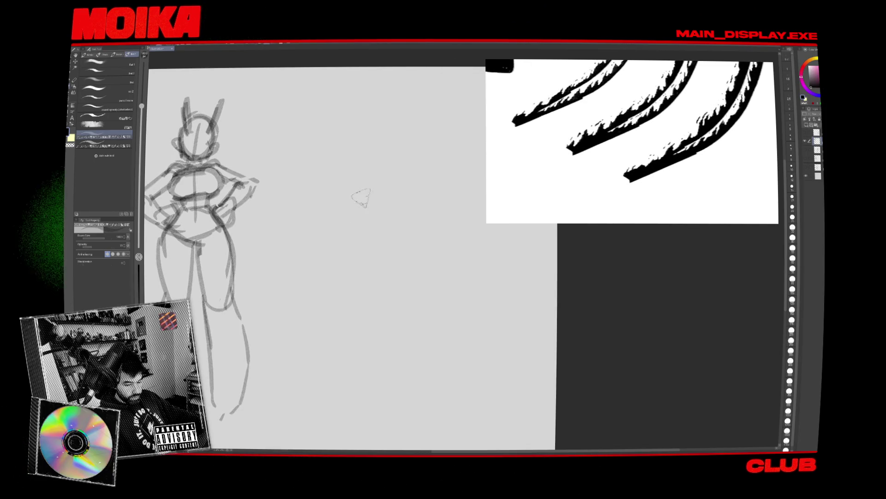
mouse_move(362, 203)
mouse_down()
mouse_move(365, 196)
mouse_move(337, 210)
mouse_move(372, 233)
mouse_move(333, 213)
mouse_move(366, 253)
mouse_move(376, 217)
mouse_move(361, 254)
mouse_up()
key(ctrl+z)
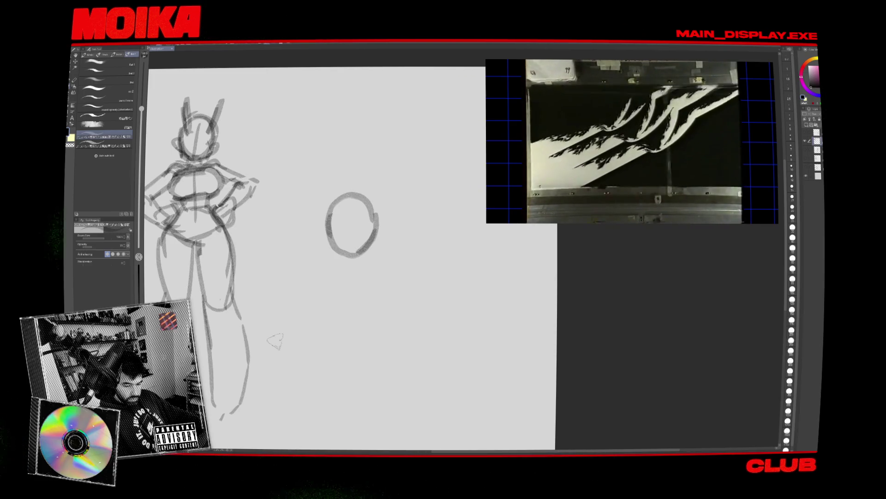
mouse_move(349, 202)
mouse_down()
mouse_move(330, 230)
mouse_move(325, 274)
mouse_move(341, 295)
mouse_up()
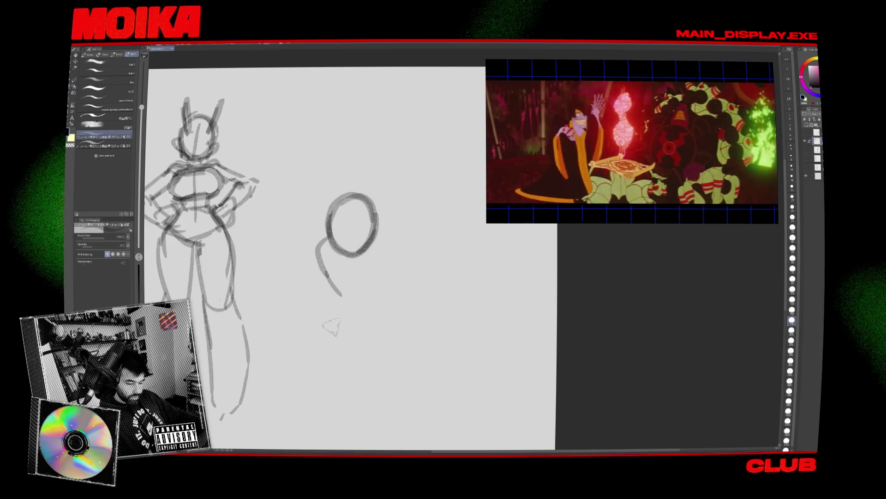
key(ctrl+z)
Draw the rounded shoulder curves beneath the head and restart the reference video
drag(317, 247, 393, 277)
mouse_move(375, 236)
mouse_down()
mouse_move(392, 270)
mouse_move(402, 272)
mouse_up()
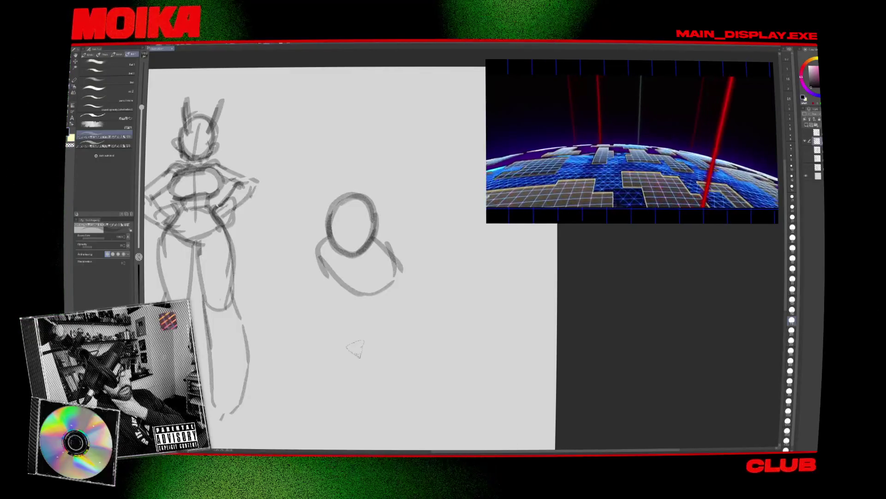
mouse_move(629, 214)
key(space)
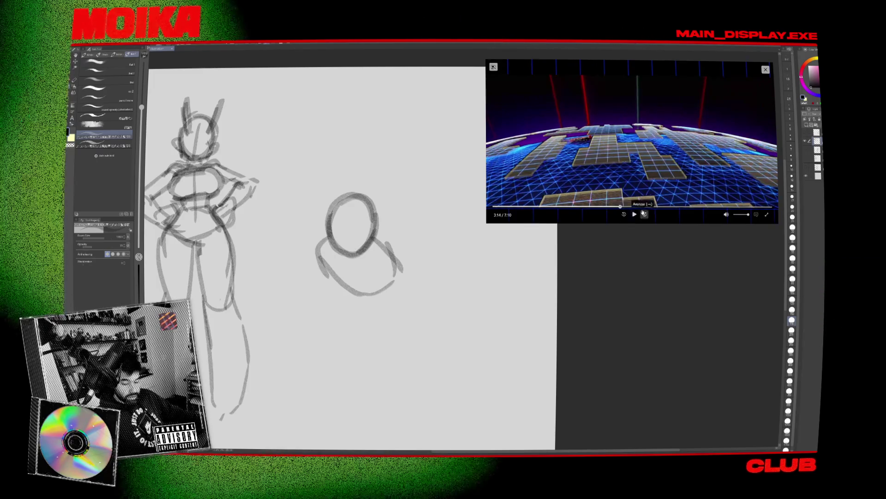
click(635, 214)
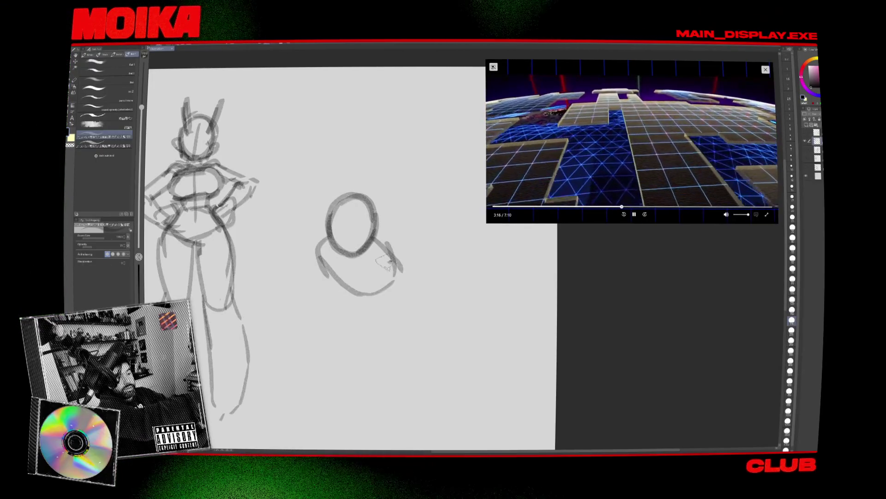
Lasso the second figure's head circle and move it higher
key(m)
mouse_move(421, 232)
mouse_down()
mouse_move(295, 221)
mouse_move(427, 243)
mouse_up()
drag(357, 240, 357, 205)
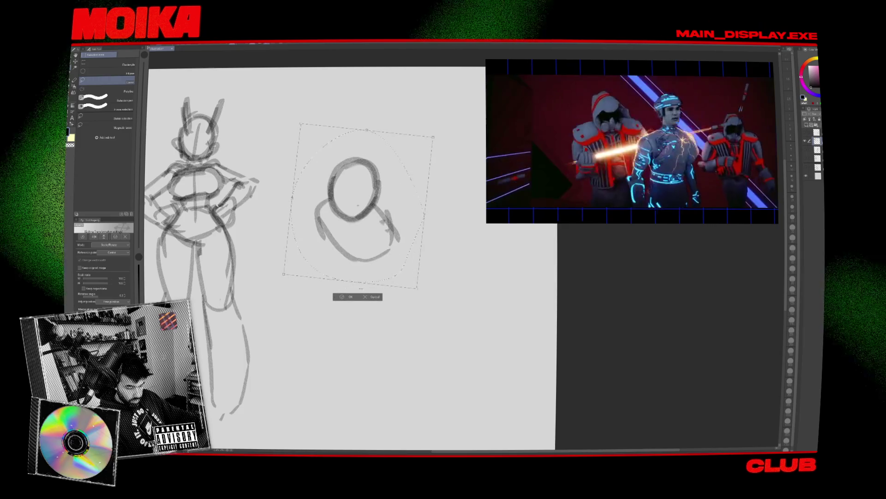
key(Return)
key(ctrl+d)
key(b)
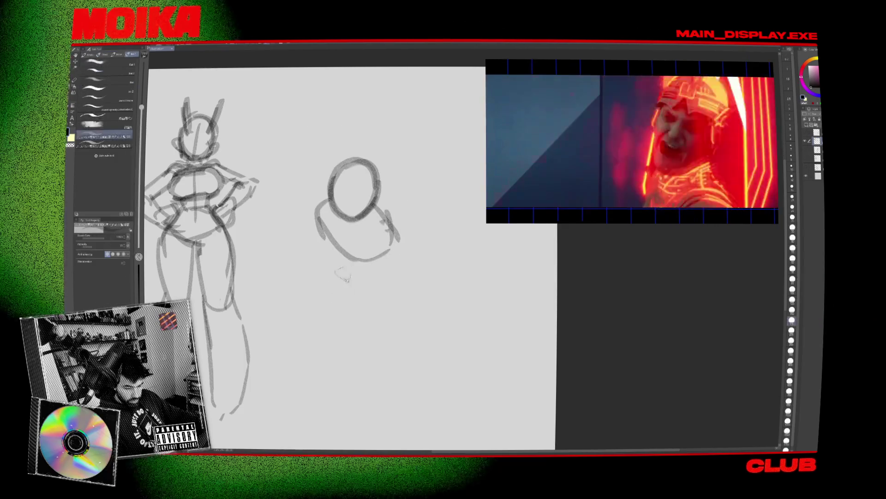
Sketch the body below the head and a leg reaching down-left with its foot
mouse_move(319, 192)
mouse_down()
mouse_move(323, 242)
mouse_move(345, 265)
mouse_up()
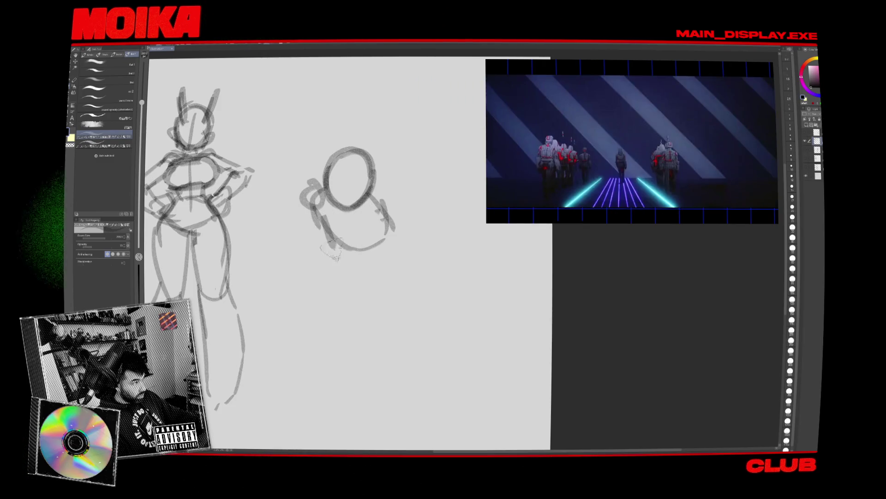
drag(336, 213, 376, 286)
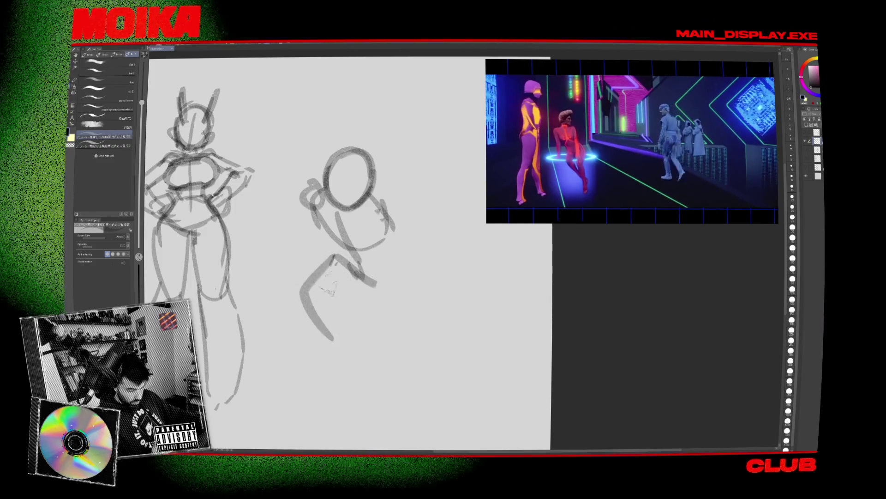
drag(335, 259, 305, 319)
drag(358, 282, 351, 365)
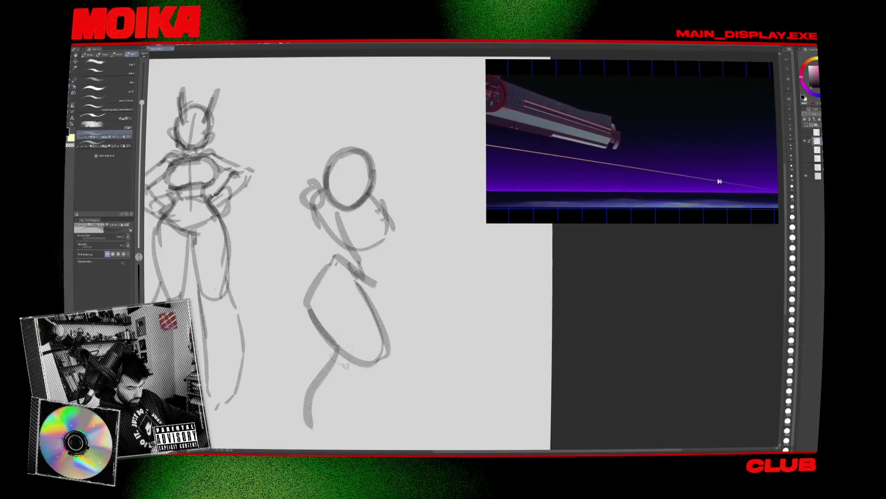
drag(350, 277, 338, 212)
drag(296, 362, 318, 385)
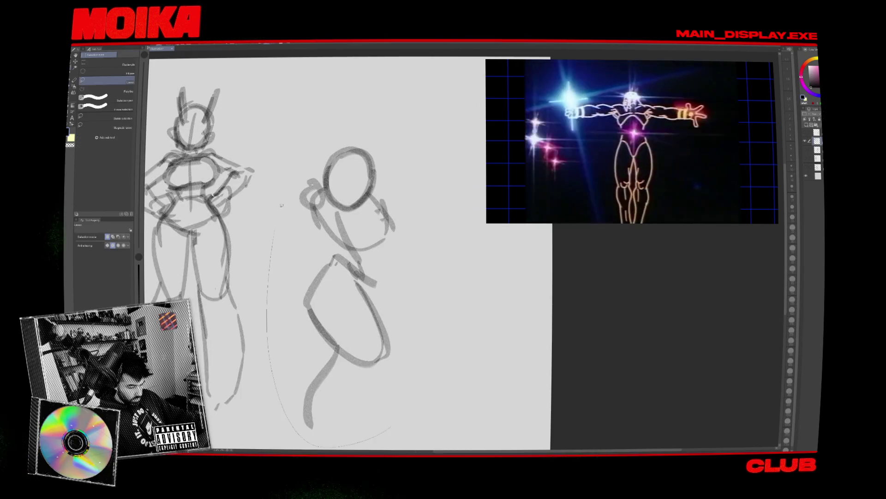
Shift the second figure up and slightly left
key(ctrl+t)
mouse_move(341, 407)
mouse_down()
mouse_move(333, 360)
mouse_move(295, 376)
mouse_up()
key(Return)
key(b)
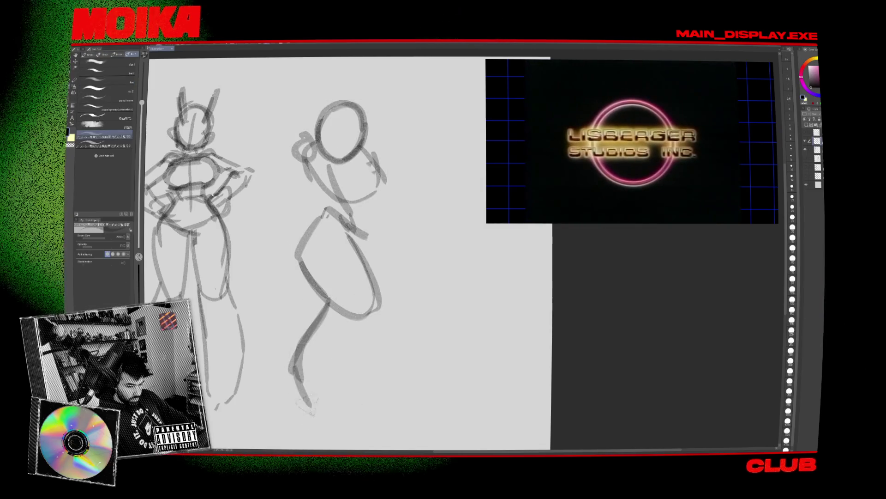
Draw the back leg and strengthen the front leg and foot outlines
drag(310, 346, 304, 400)
drag(367, 316, 350, 389)
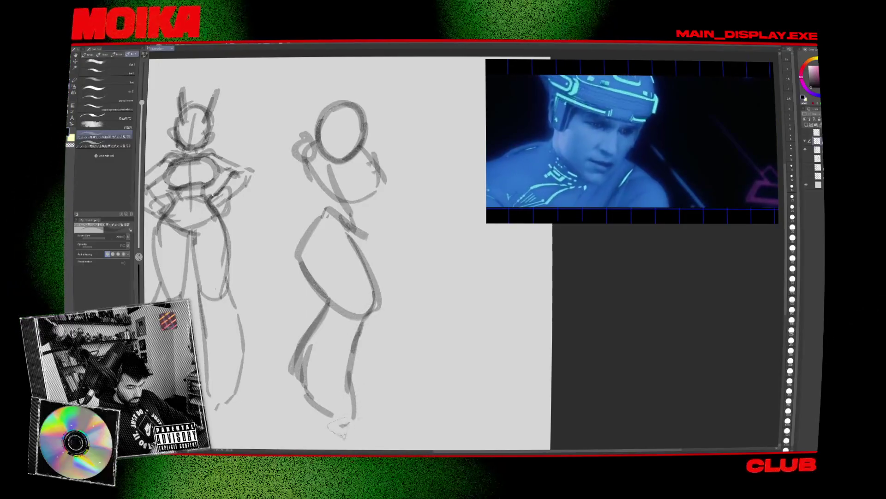
drag(295, 385, 353, 429)
drag(327, 300, 293, 383)
drag(341, 277, 332, 298)
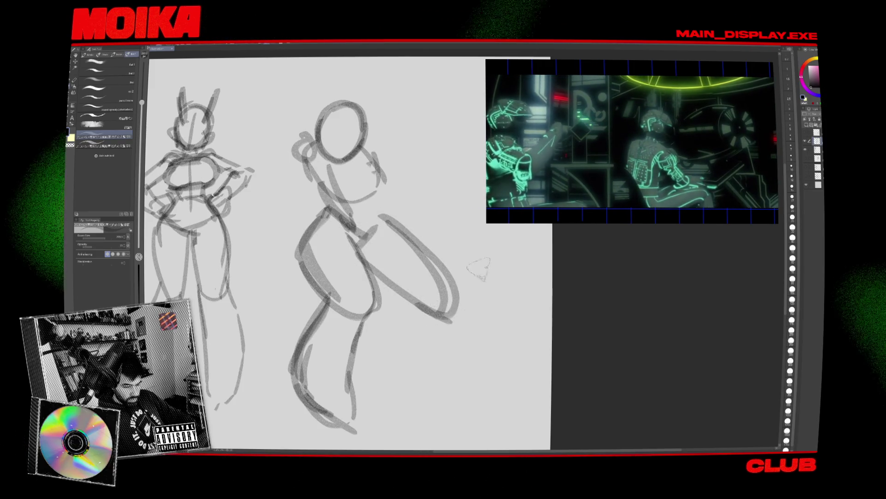
On the mirrored canvas, redraw the extended leg as a longer diagonal curve
key(h)
drag(323, 277, 257, 316)
key(ctrl+z)
mouse_move(300, 283)
mouse_down()
mouse_move(259, 307)
mouse_move(240, 364)
mouse_up()
drag(341, 295, 259, 383)
key(h)
scroll(292, 314, up, 2)
Lasso the whole second figure for transforming
key(m)
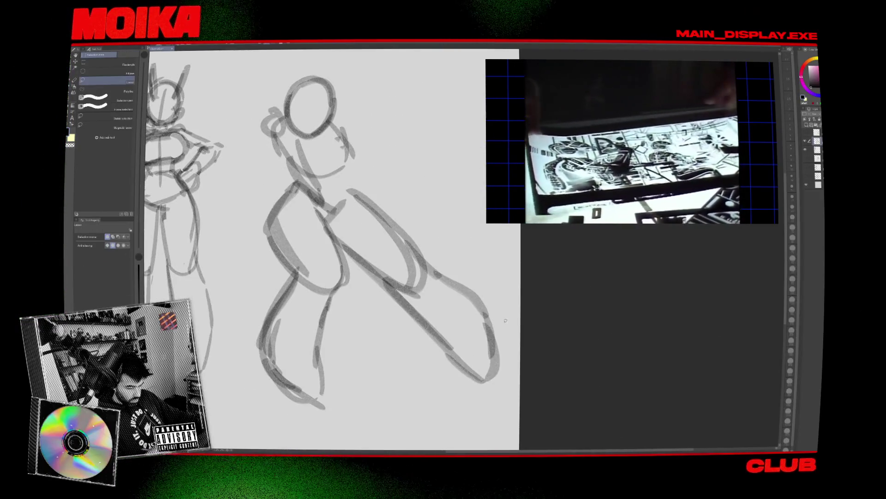
key(ctrl+t)
mouse_move(510, 324)
mouse_down()
mouse_move(516, 400)
mouse_move(463, 396)
mouse_move(466, 408)
mouse_up()
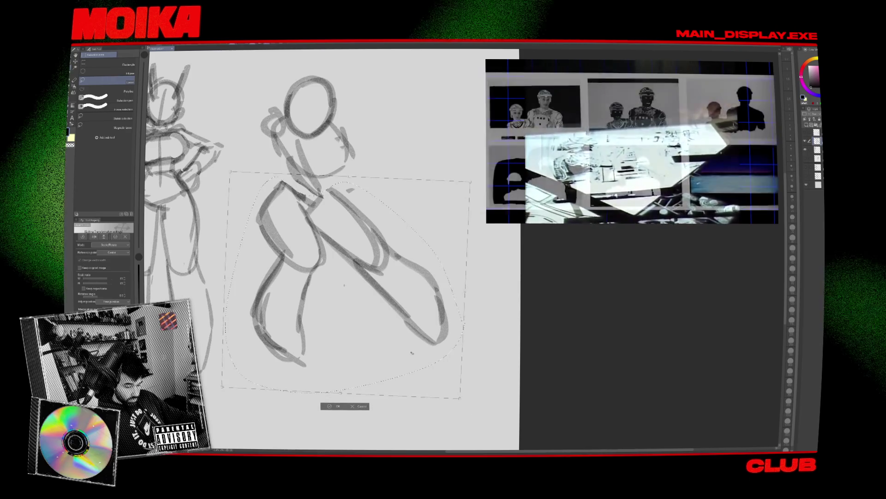
Nudge the second figure slightly down into place
drag(412, 352, 398, 349)
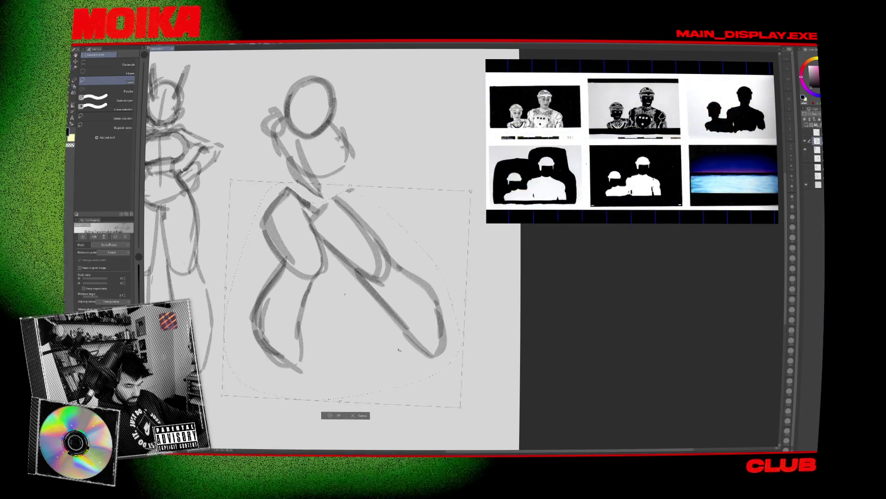
click(340, 416)
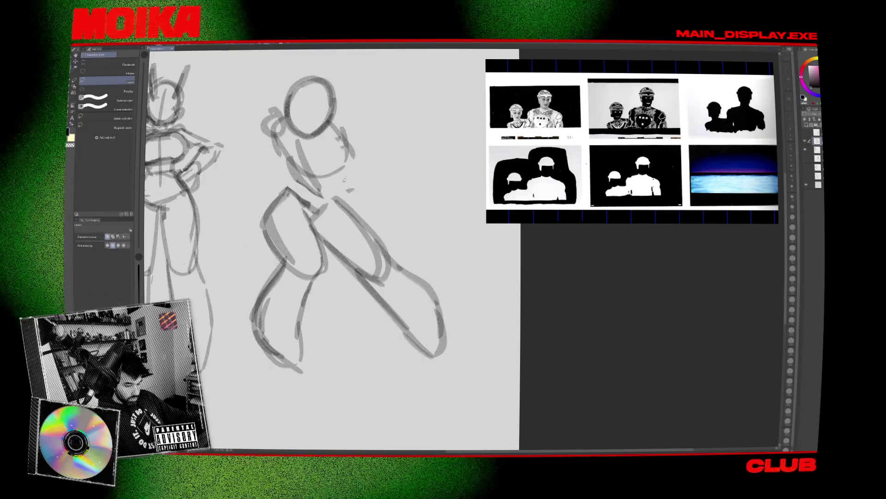
drag(333, 209, 353, 247)
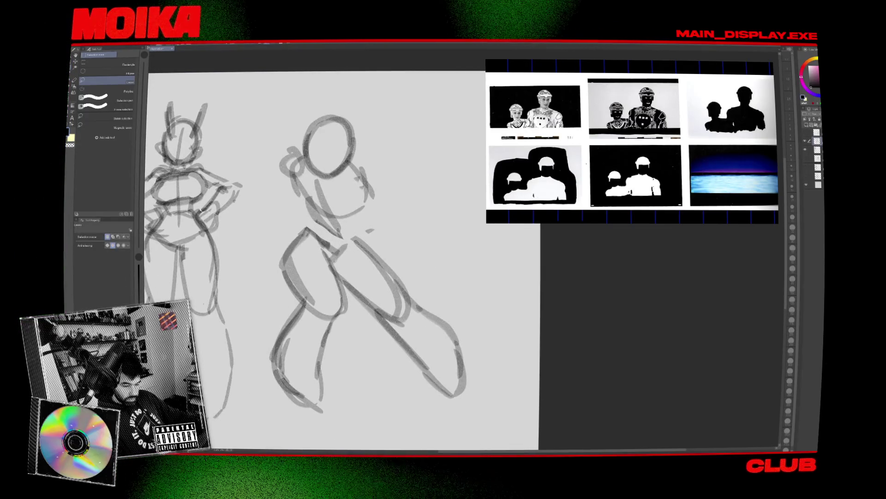
key(b)
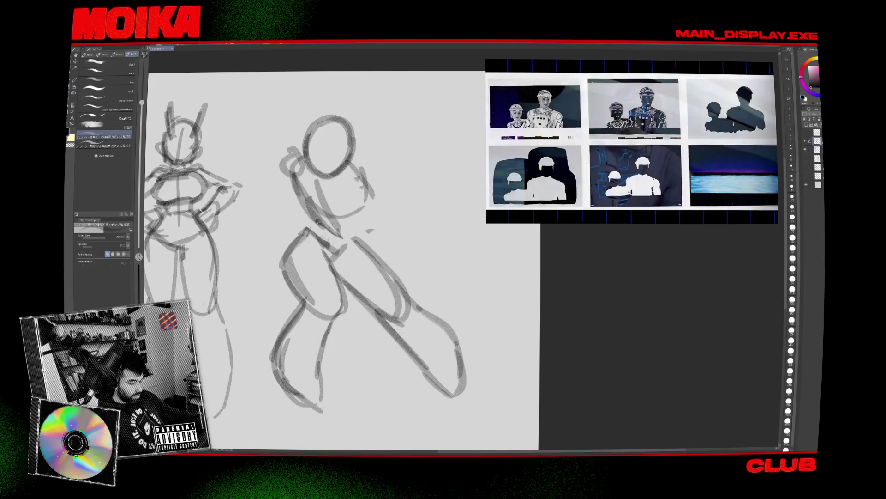
Erase and redraw the arm at the figure's right shoulder
key(e)
mouse_move(367, 173)
mouse_down()
mouse_move(365, 204)
mouse_move(346, 217)
mouse_up()
key(b)
key(ctrl+z)
mouse_move(365, 172)
mouse_down()
mouse_move(353, 205)
mouse_move(372, 208)
mouse_up()
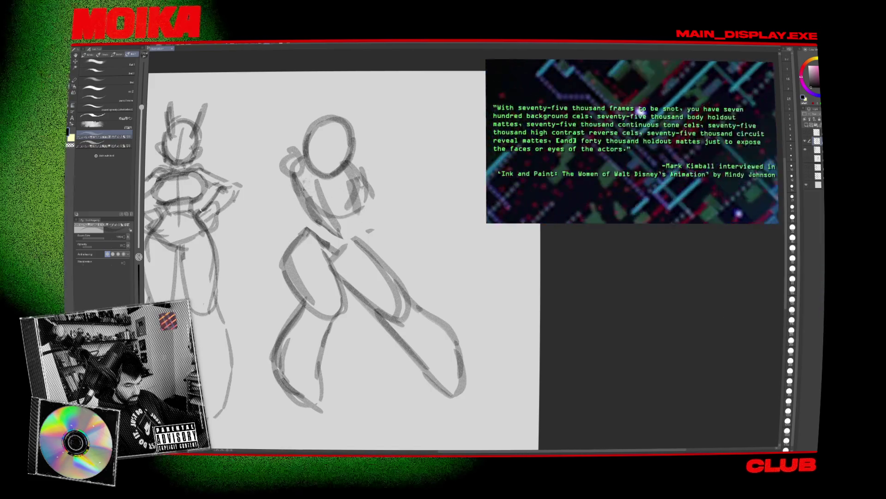
Darken the torso, arm, thigh and leg lines with the brush at about 170
drag(295, 196, 309, 215)
mouse_move(288, 184)
mouse_down()
mouse_move(300, 221)
mouse_move(319, 231)
mouse_up()
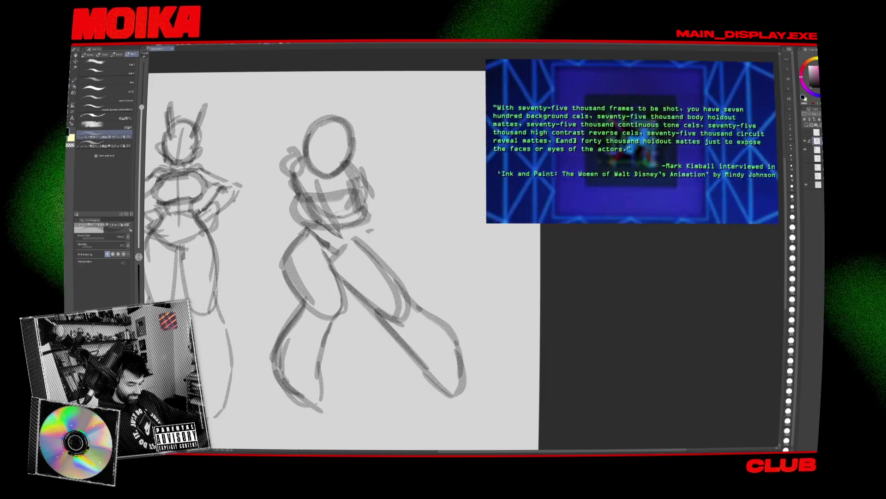
mouse_move(355, 236)
mouse_down()
mouse_move(394, 283)
mouse_move(397, 321)
mouse_up()
drag(340, 286, 413, 307)
Rotate the extended lower leg to a new angle while the canvas is mirrored
key(h)
key(m)
mouse_move(332, 284)
mouse_down()
mouse_move(277, 406)
mouse_move(378, 337)
mouse_up()
key(ctrl+t)
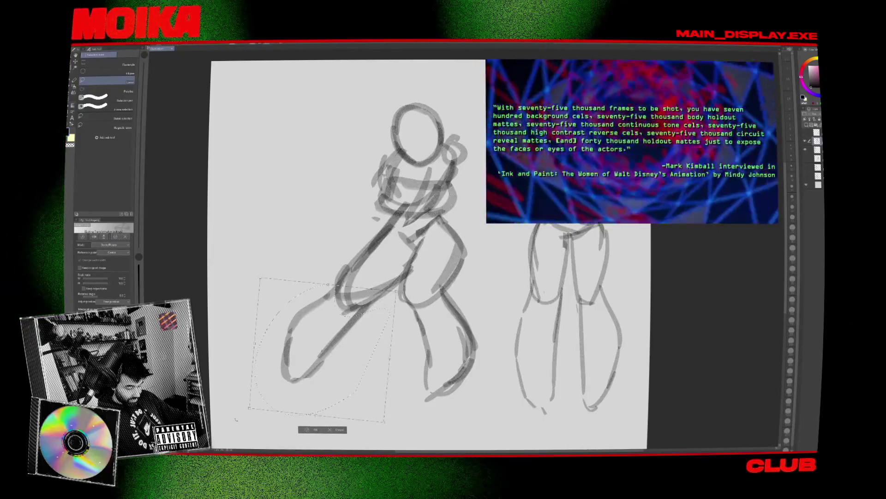
drag(297, 390, 277, 388)
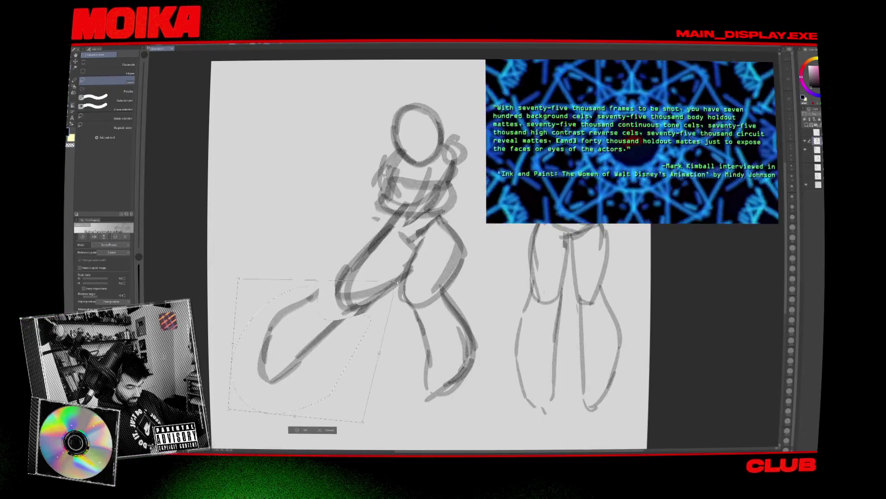
key(Return)
key(h)
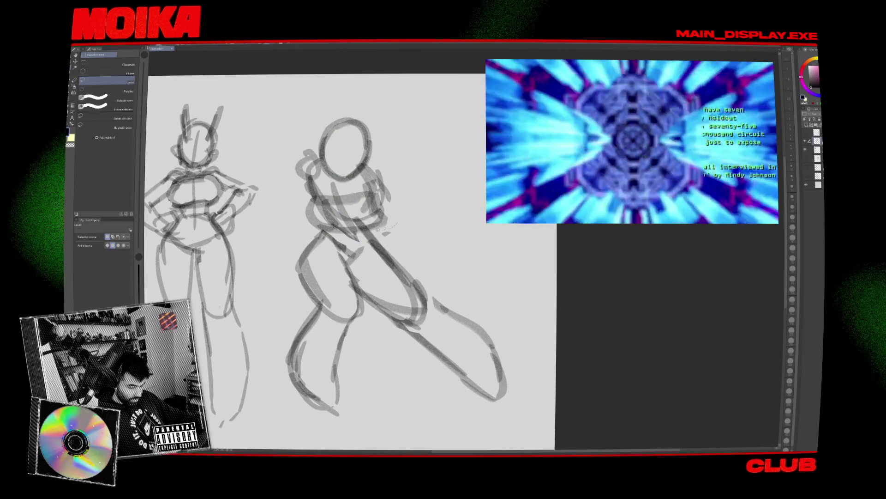
Shift the head and torso up-right and tilt them slightly clockwise
key(ctrl+t)
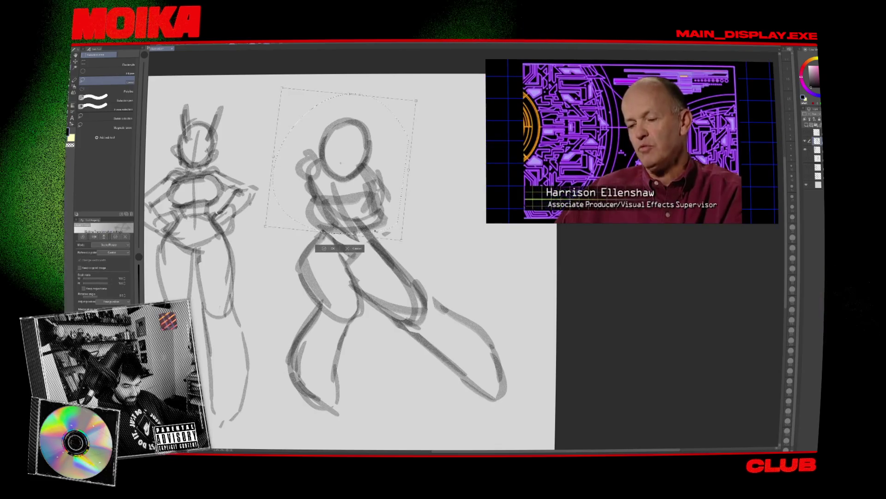
drag(342, 184, 349, 181)
drag(375, 210, 385, 217)
click(340, 245)
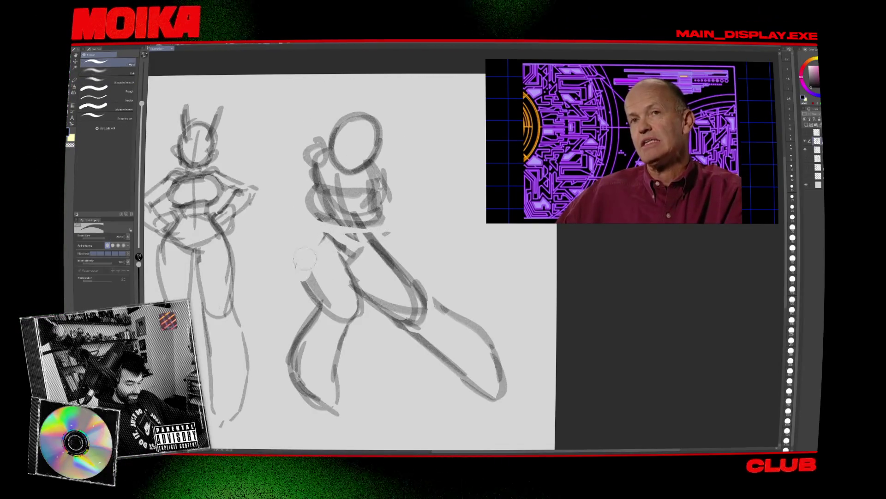
Erase the scribbles left of the head
key(b)
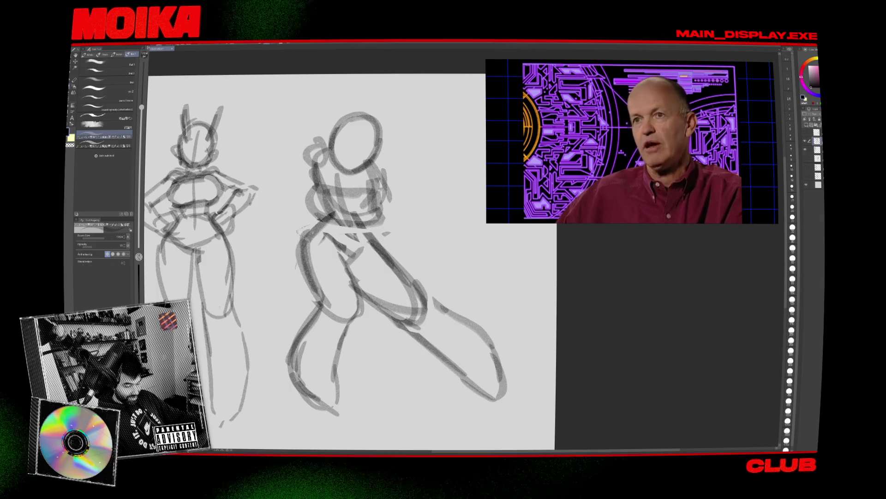
key(e)
key(b)
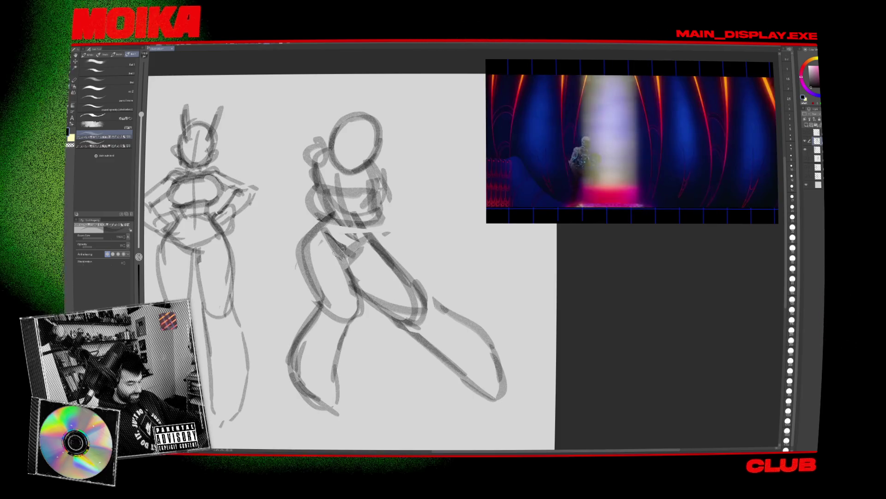
mouse_move(306, 145)
mouse_down()
mouse_move(321, 171)
mouse_move(314, 168)
mouse_up()
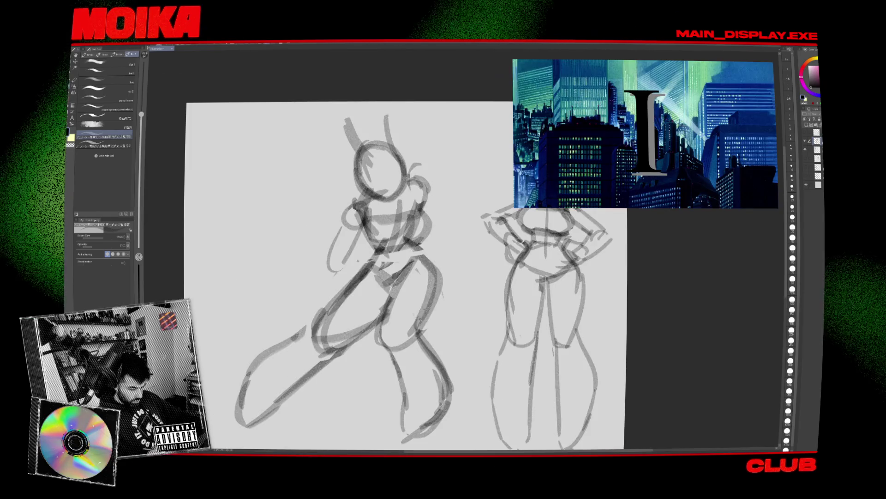
Erase faint strokes left of the torso and sketch an arm there
key(e)
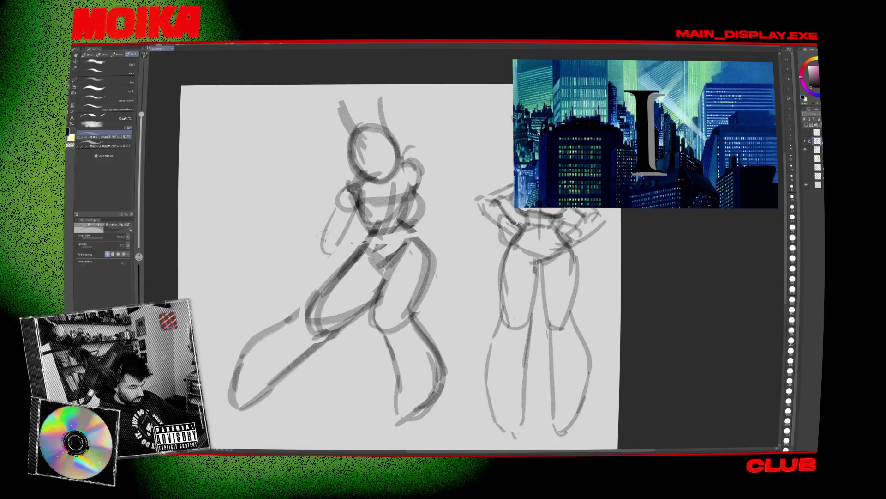
drag(339, 217, 344, 242)
key(p)
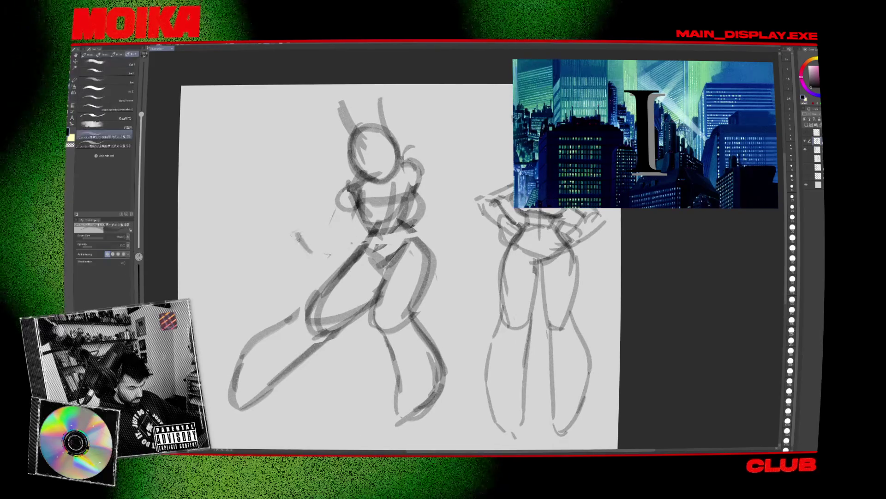
drag(316, 215, 320, 254)
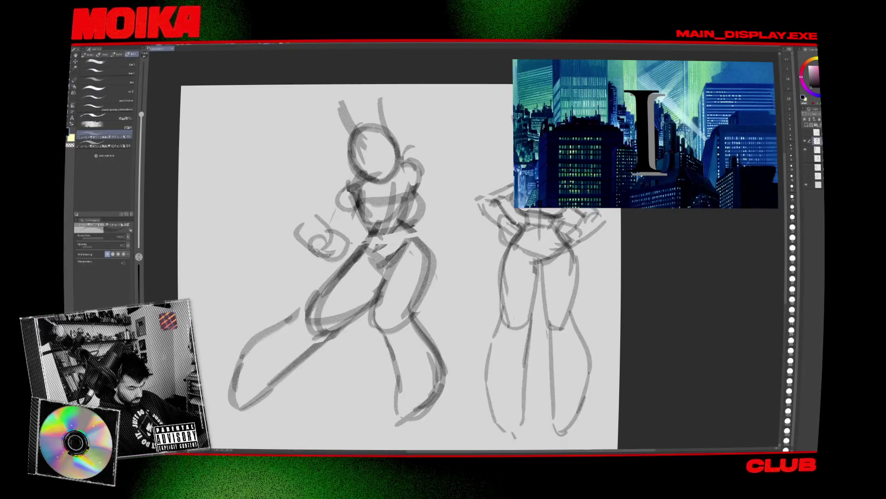